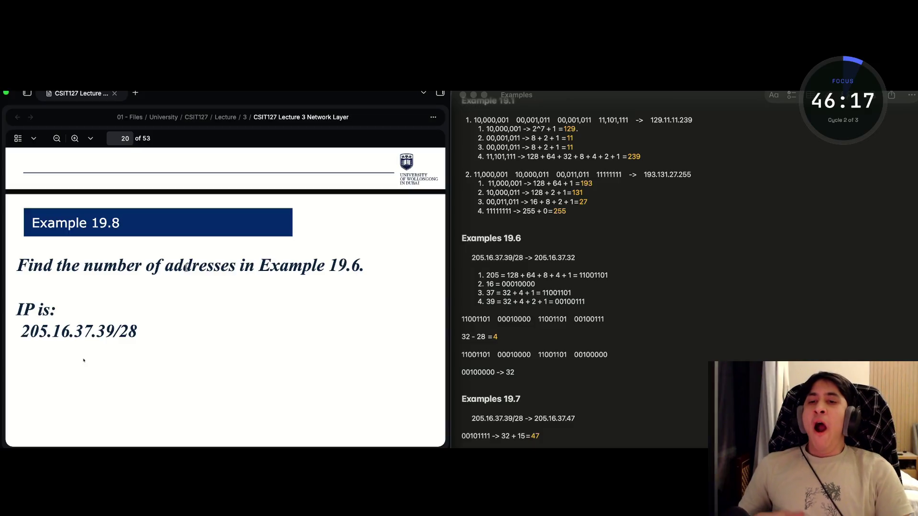
# Select the Example 19.8 title text on the lecture slide.
pyautogui.scroll(-2, 116, 297)
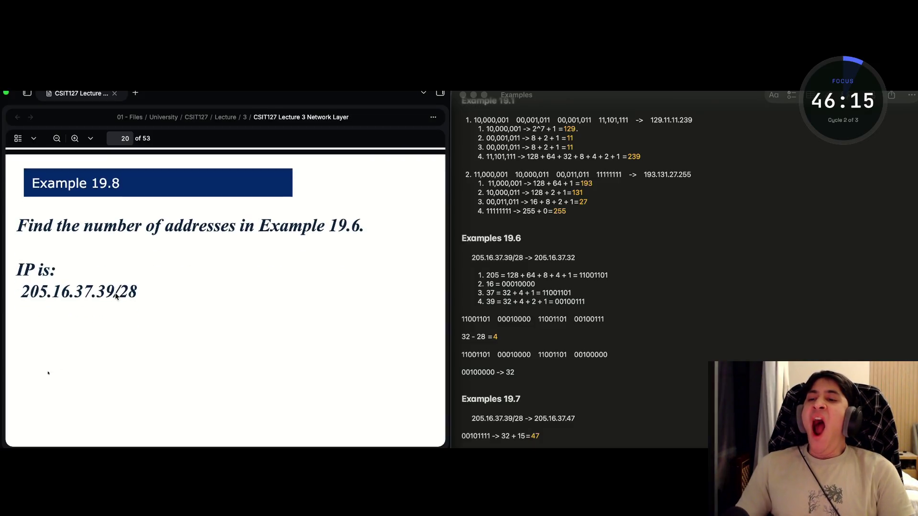
pyautogui.moveTo(113, 303); pyautogui.dragTo(22, 304)
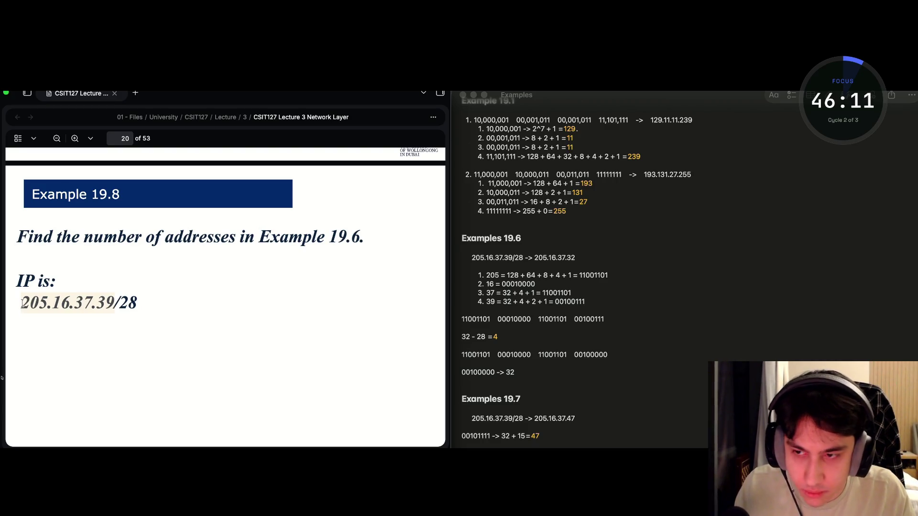
pyautogui.click(113, 307)
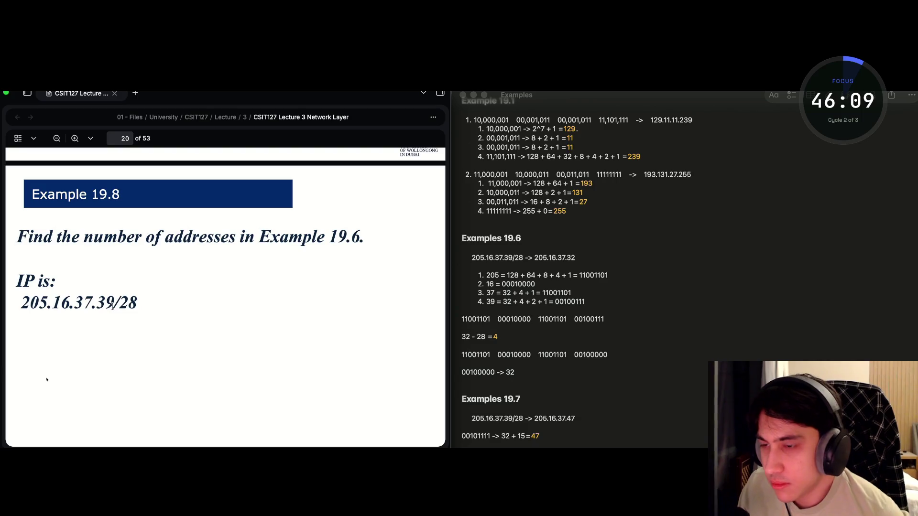
pyautogui.scroll(5, 112, 307)
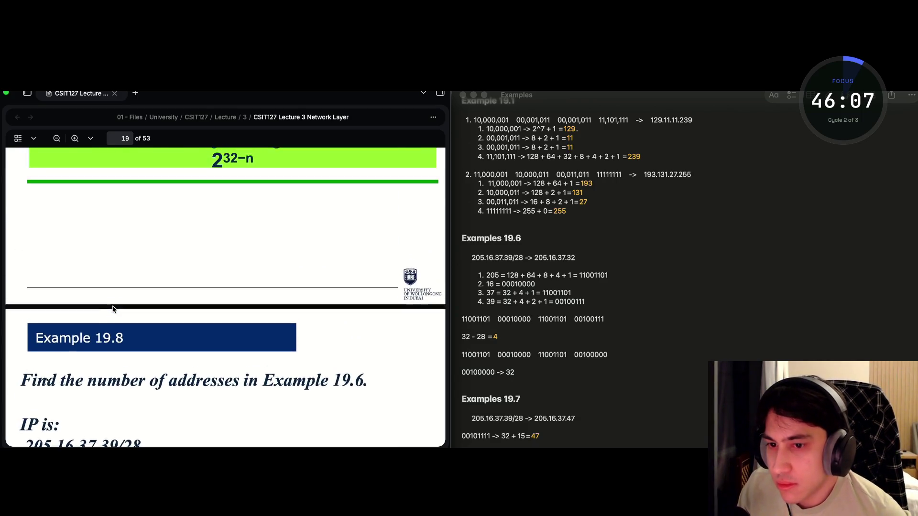
pyautogui.scroll(5, 112, 309)
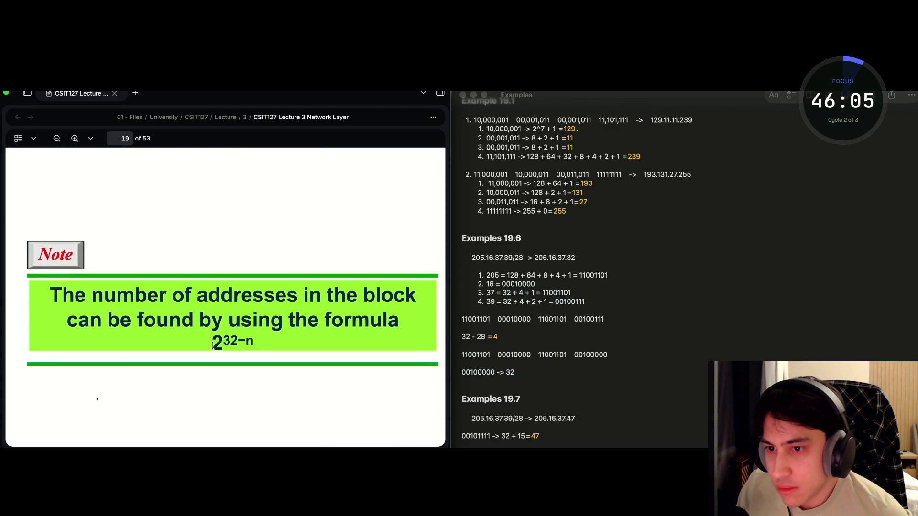
pyautogui.moveTo(213, 345); pyautogui.dragTo(247, 344)
pyautogui.scroll(-10, 219, 343)
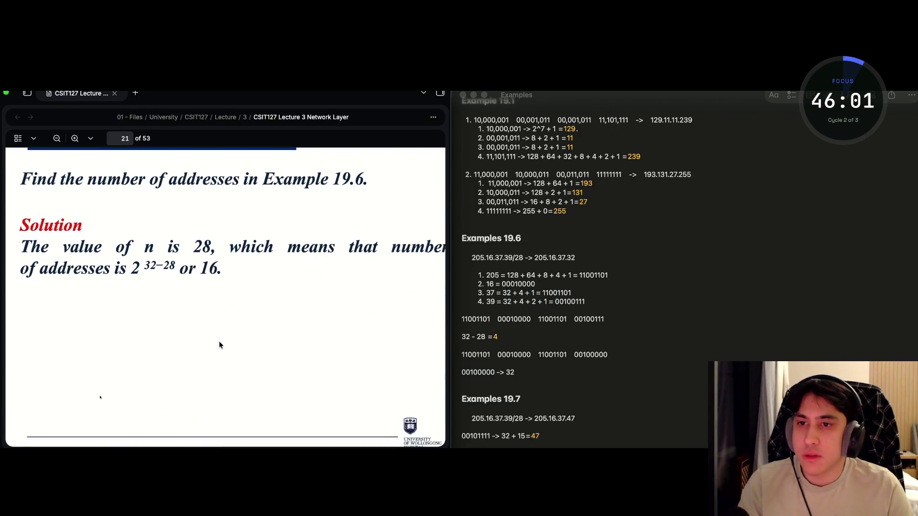
pyautogui.scroll(7, 219, 344)
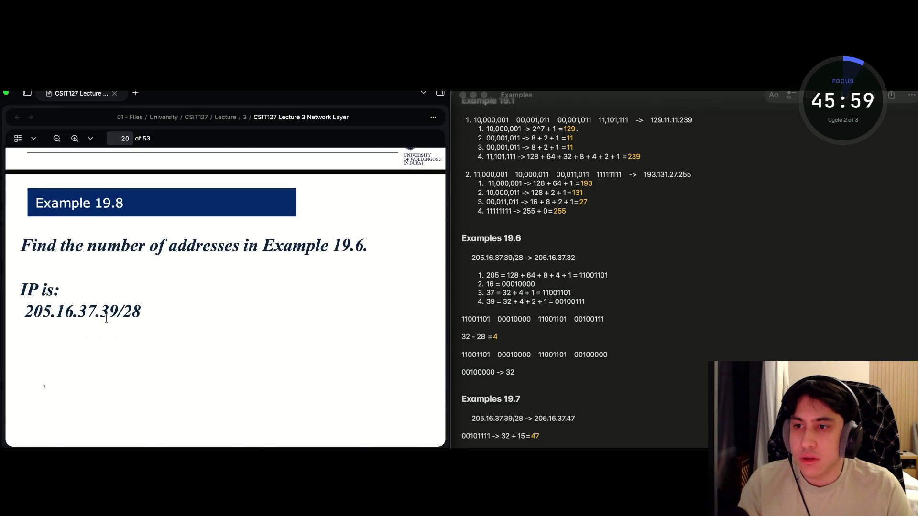
pyautogui.doubleClick(105, 312)
pyautogui.click(112, 310)
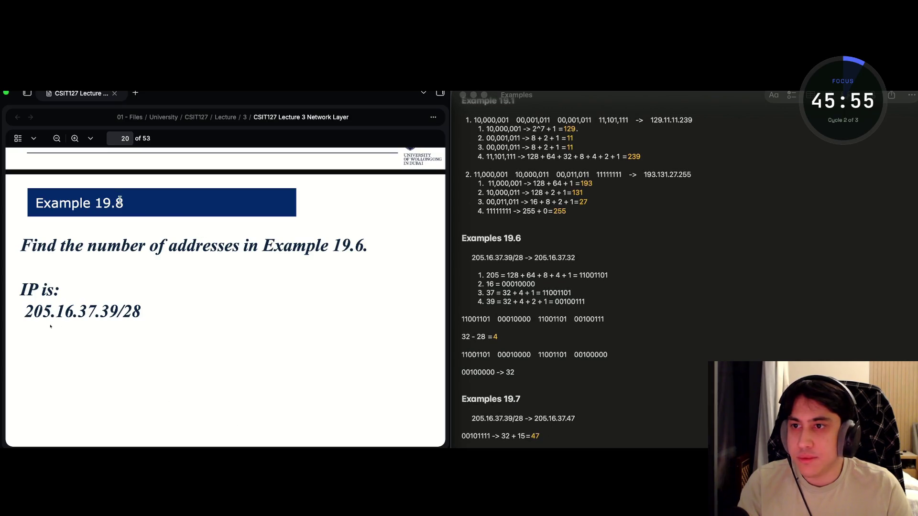
pyautogui.moveTo(119, 199); pyautogui.dragTo(38, 203)
pyautogui.press('super+c')
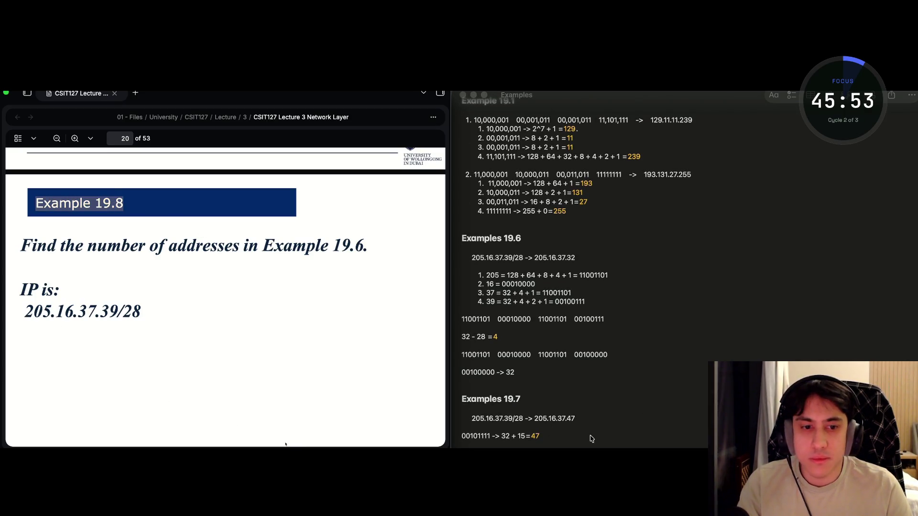
# Add 'Example 19.8' as a Heading at the end of the Examples note.
pyautogui.click(581, 435)
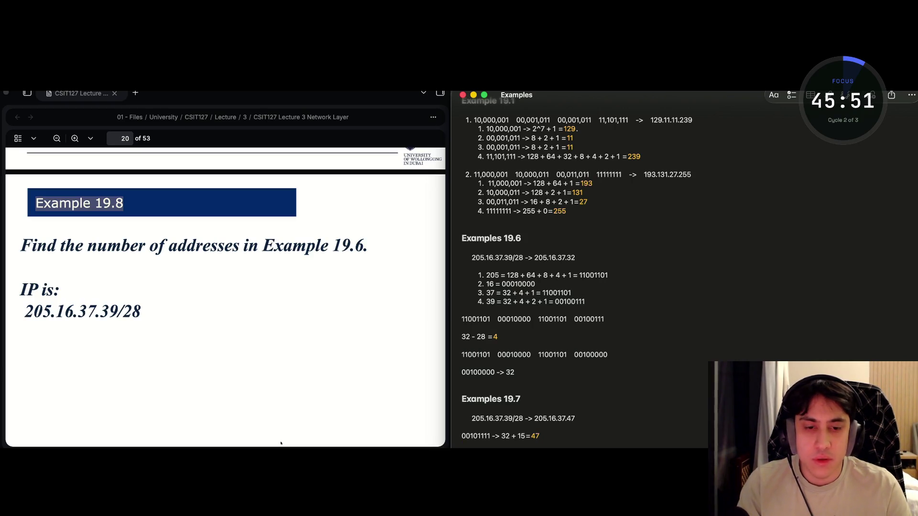
pyautogui.click(774, 95)
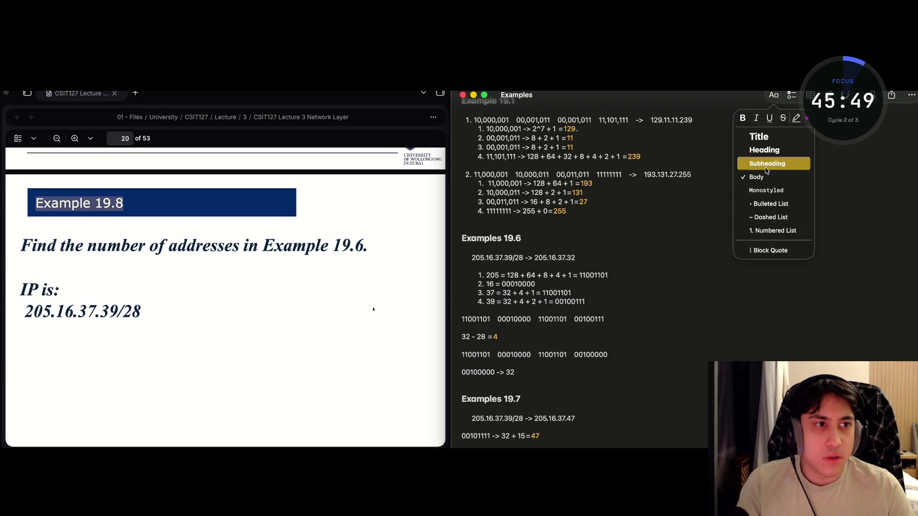
pyautogui.click(767, 151)
pyautogui.press('super+v')
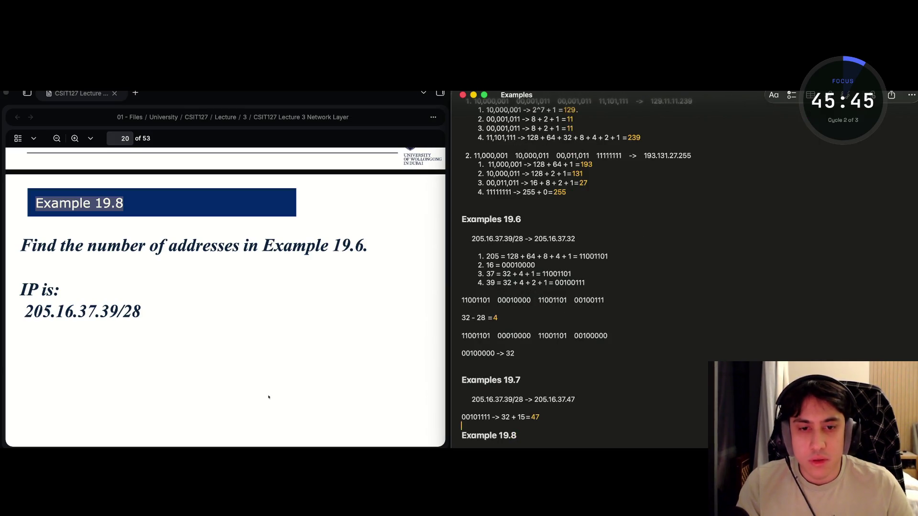
pyautogui.press('Return')
pyautogui.press('Return')
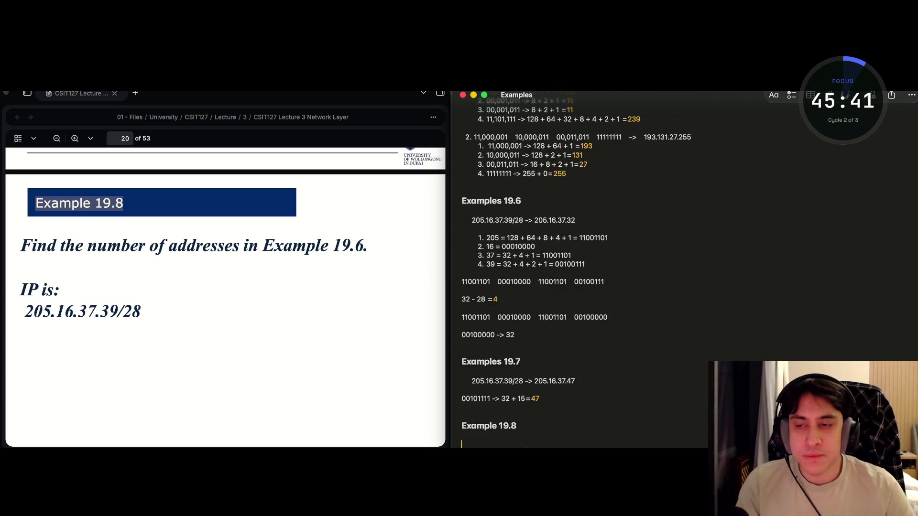
# Begin typing the address 205.16.37.39/28 on the body line below the heading.
pyautogui.click(115, 310)
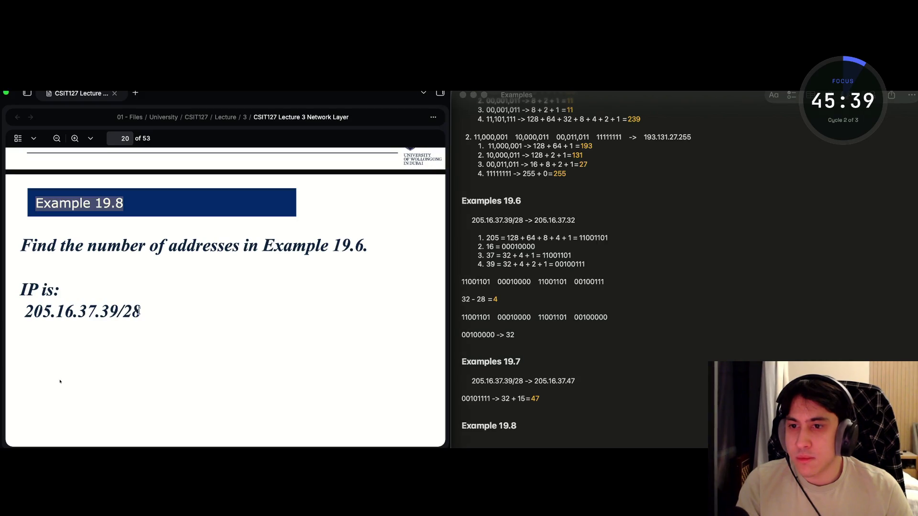
pyautogui.click(485, 377)
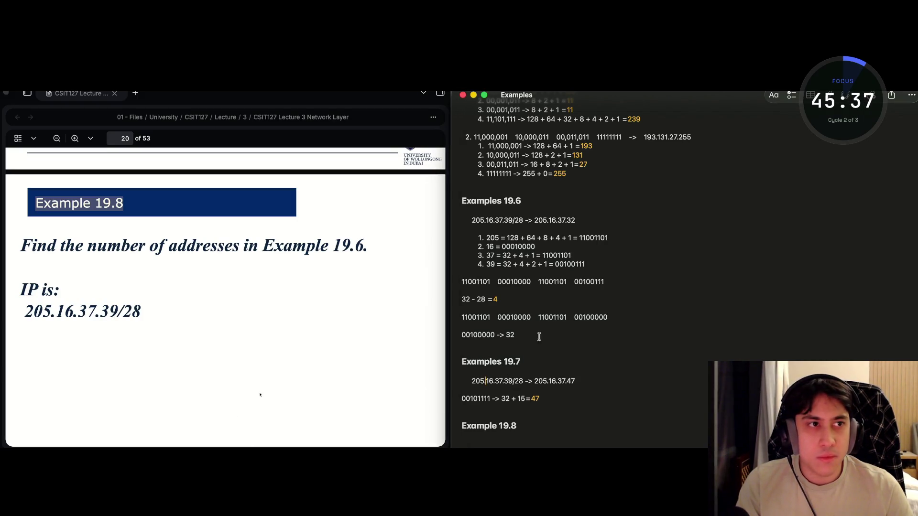
pyautogui.click(774, 94)
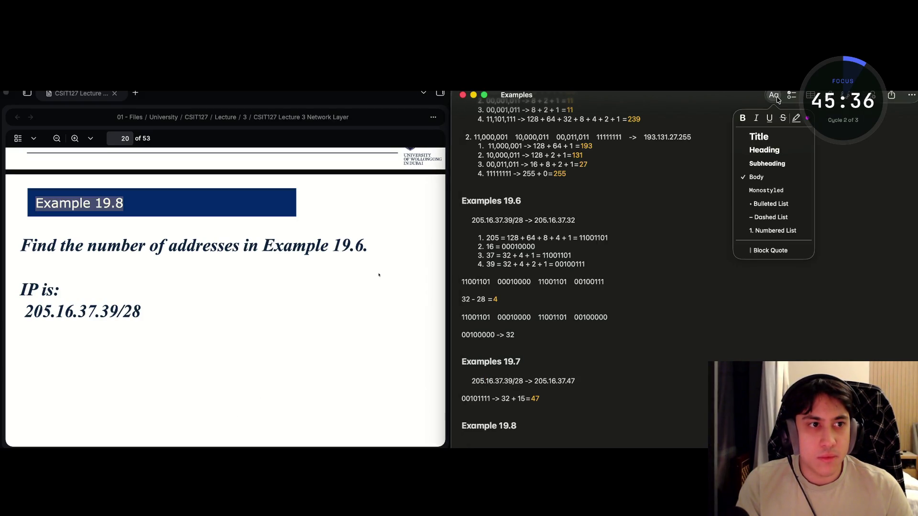
pyautogui.click(504, 401)
pyautogui.click(773, 95)
pyautogui.click(773, 96)
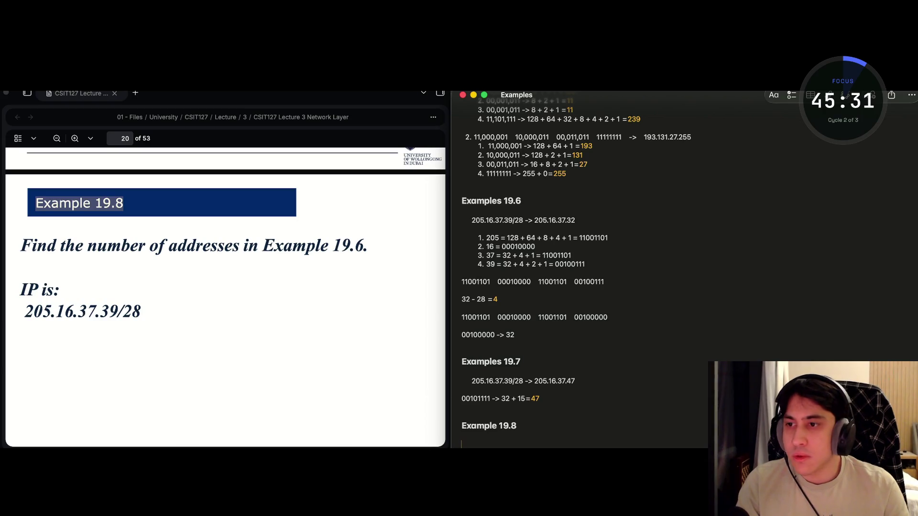
pyautogui.write('205.1')
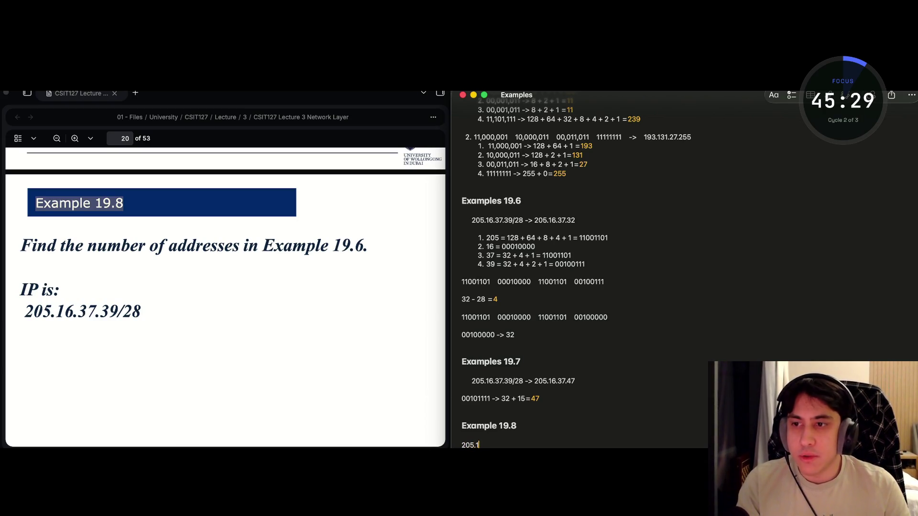
pyautogui.write('6.2')
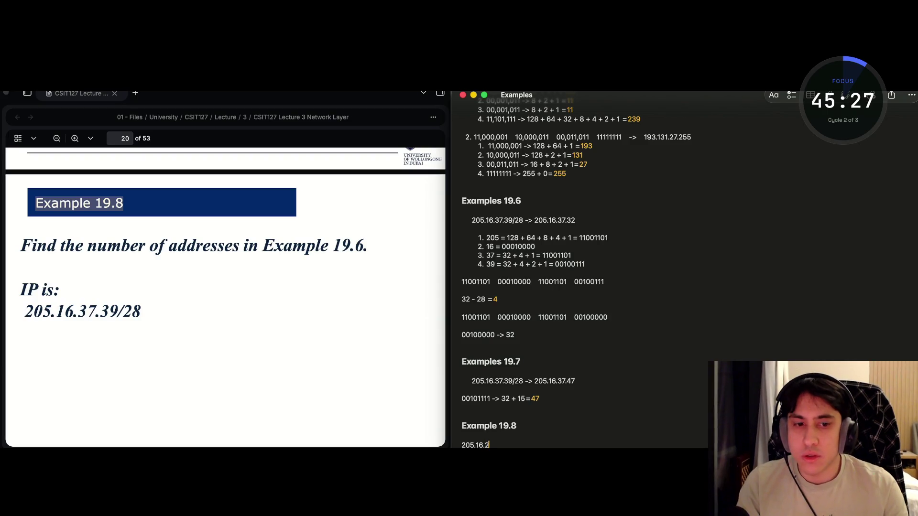
pyautogui.write('7')
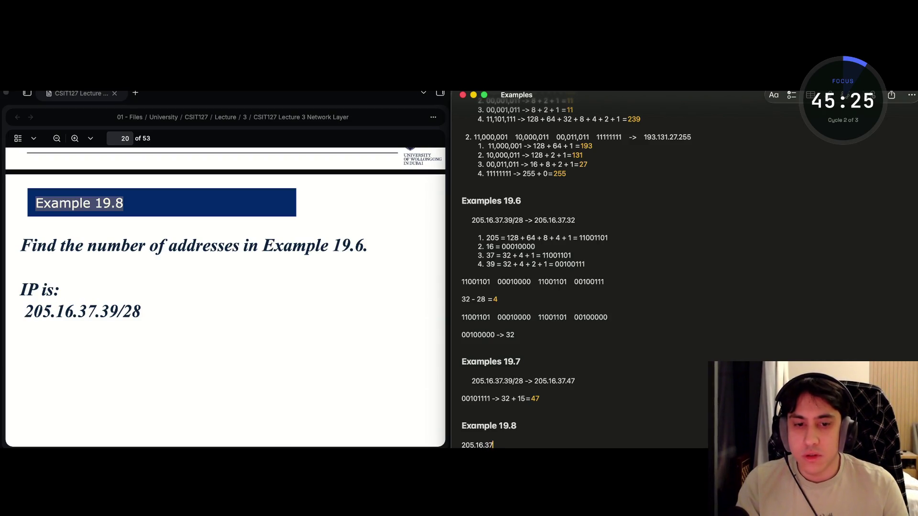
pyautogui.write('.39')
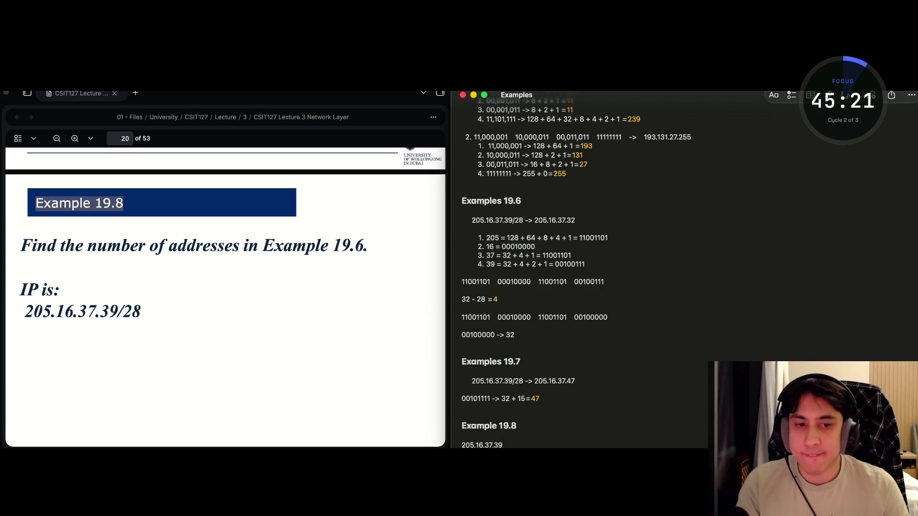
pyautogui.write('/28')
# Add the line 2^(32-28)=16 below the address 205.16.37.39/28.
pyautogui.press('Return')
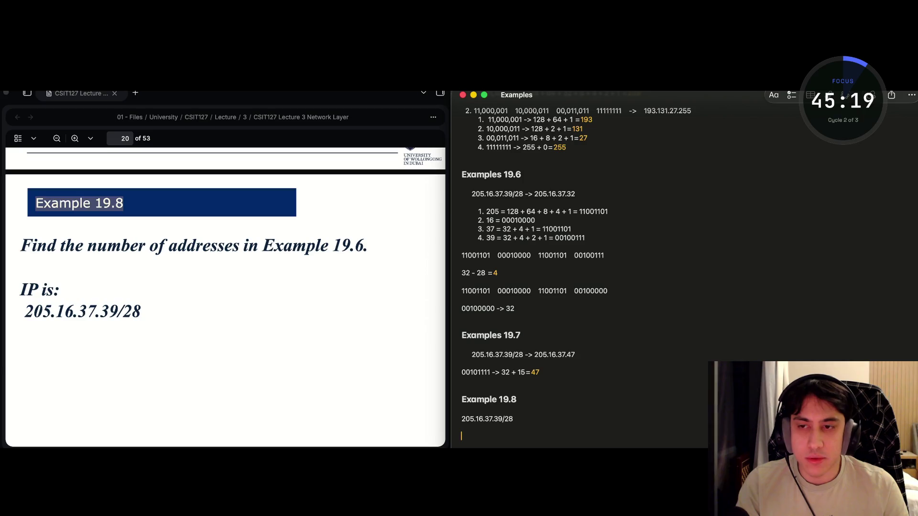
pyautogui.write('2')
pyautogui.press('BackSpace')
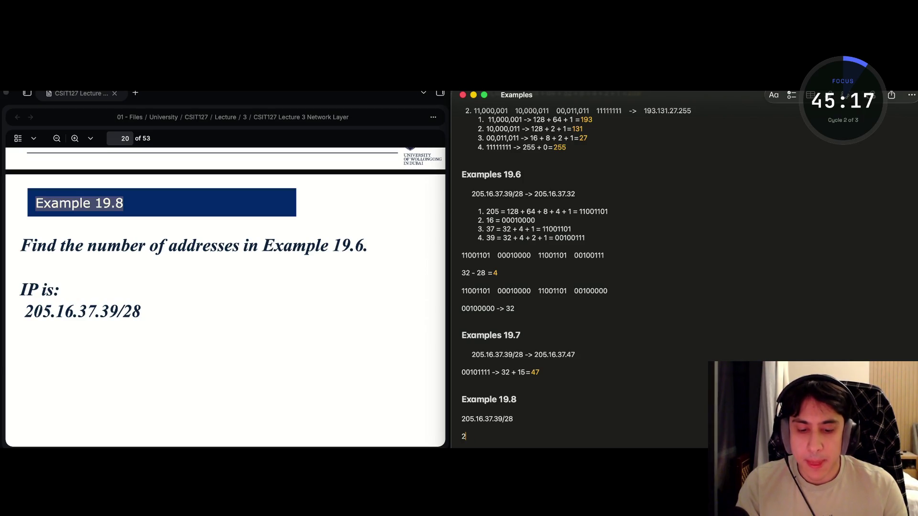
pyautogui.write('^')
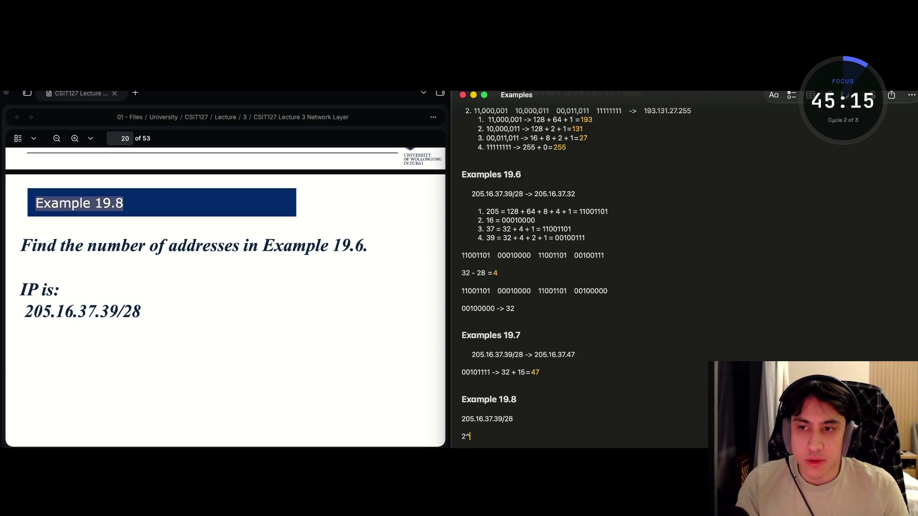
pyautogui.write('32')
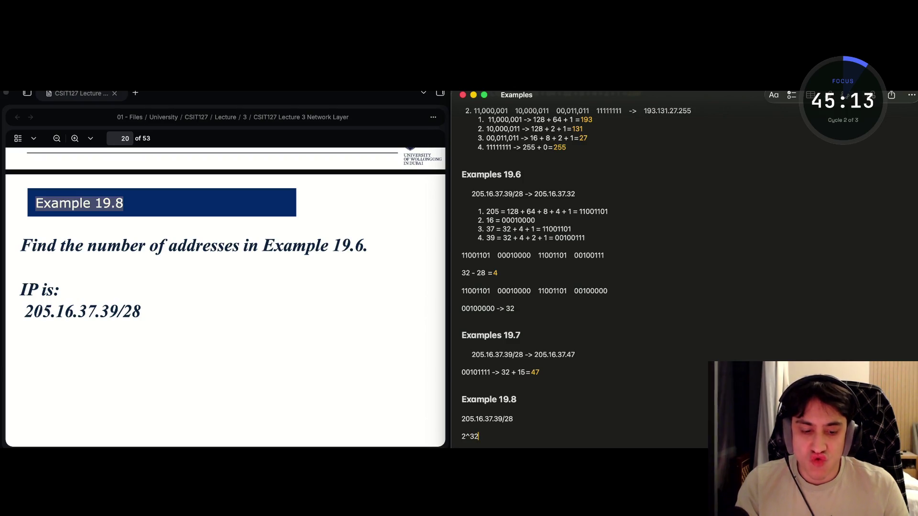
pyautogui.press('BackSpace')
pyautogui.press('BackSpace')
pyautogui.write('(32-28)')
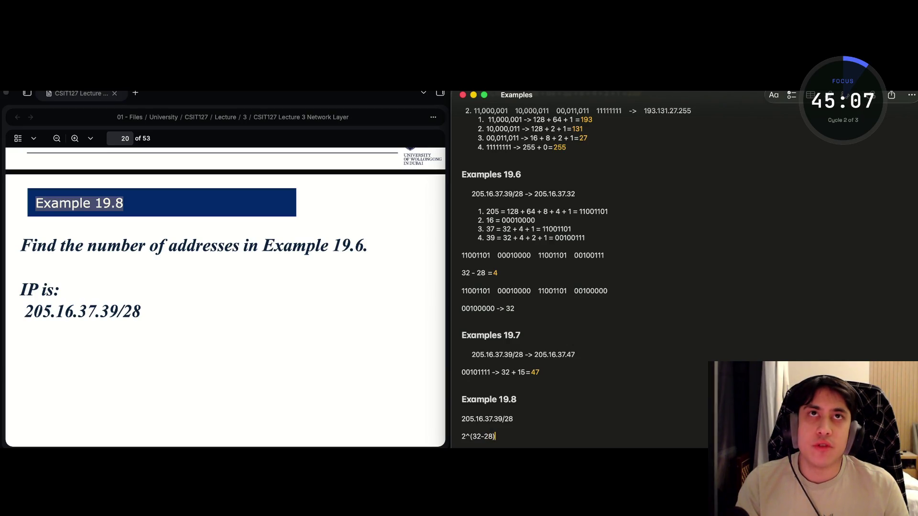
pyautogui.write('=16')
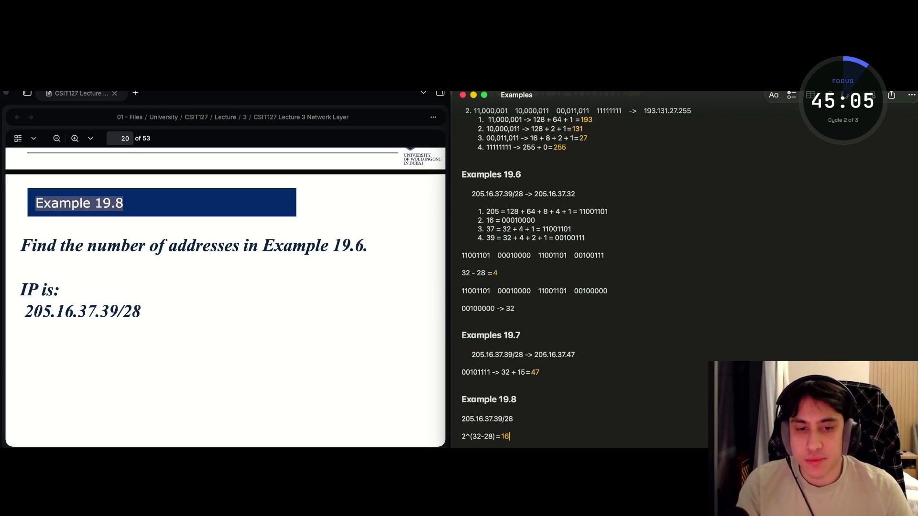
pyautogui.scroll(-2, 301, 377)
pyautogui.scroll(-5, 329, 346)
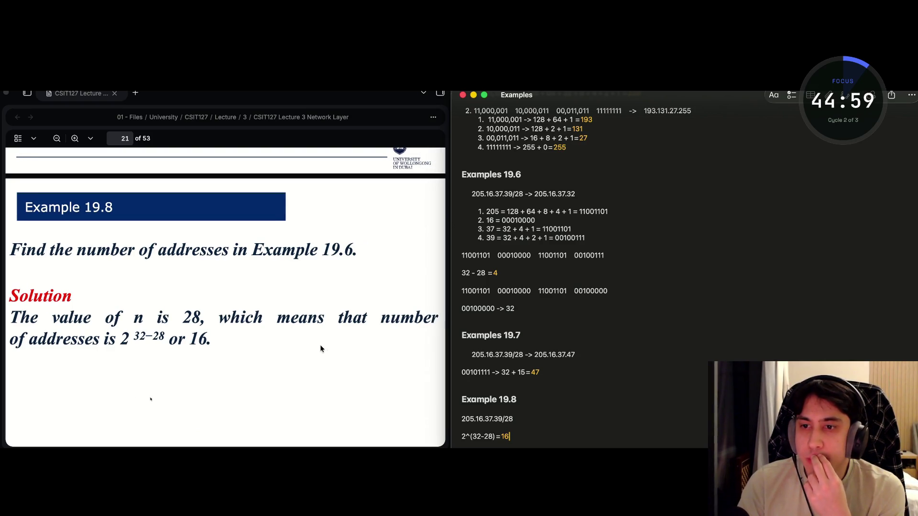
# Focus the lecture PDF, zoom out to whole slides, then zoom back in on Example 19.9.
pyautogui.scroll(-4, 320, 348)
pyautogui.scroll(-3, 320, 348)
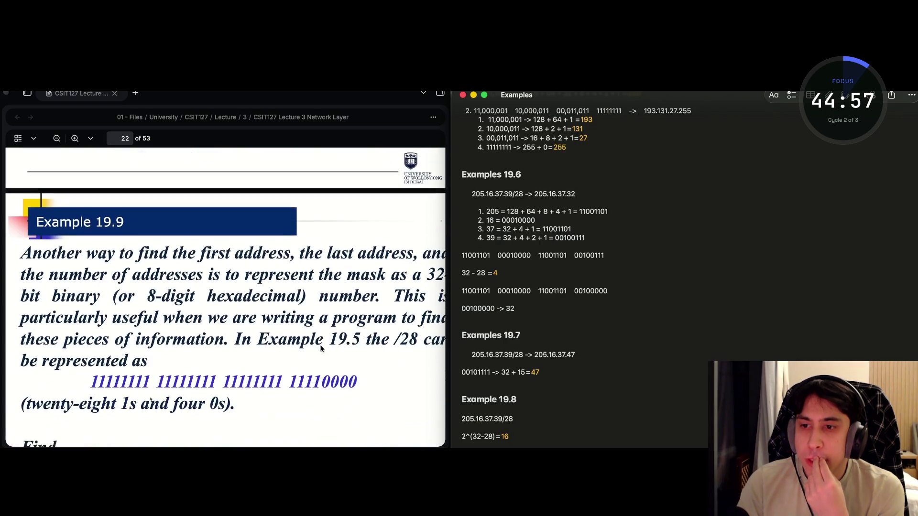
pyautogui.scroll(2, 320, 348)
pyautogui.scroll(-1, 320, 348)
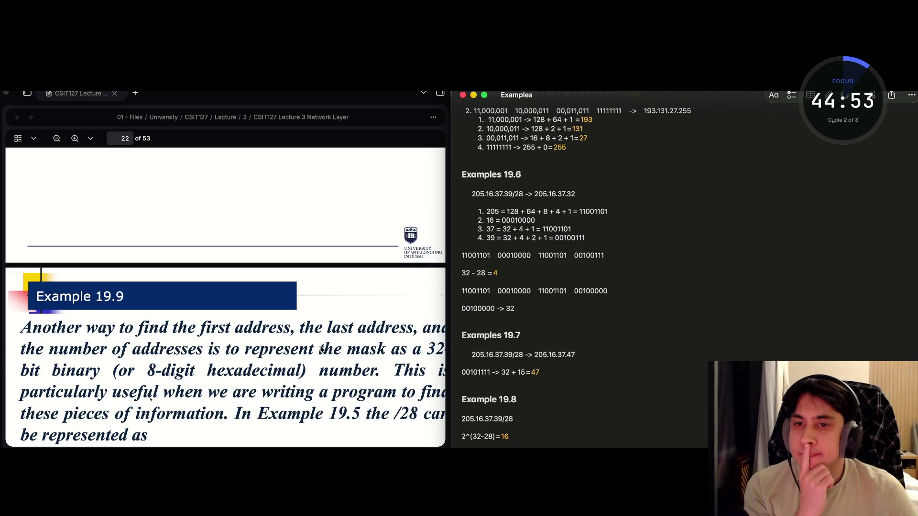
pyautogui.click(301, 340)
pyautogui.press('super+minus')
pyautogui.scroll(-1, 301, 340)
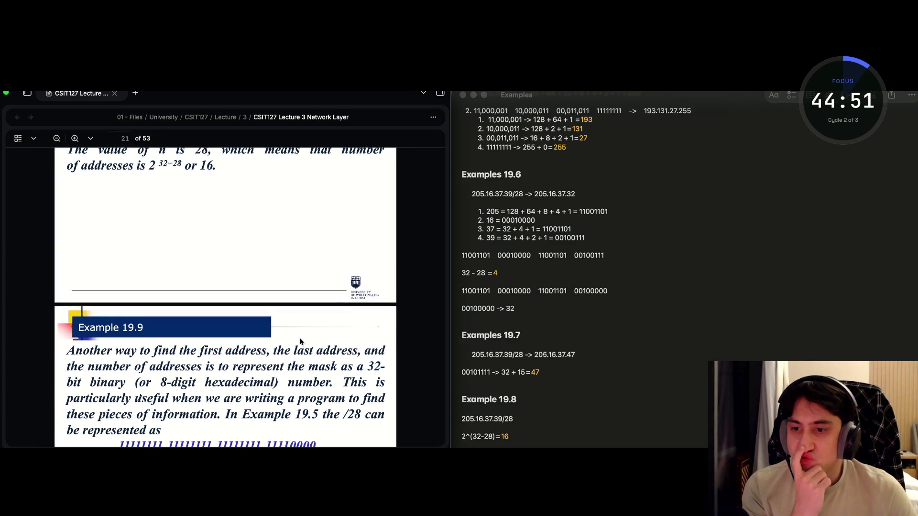
pyautogui.scroll(-1, 299, 338)
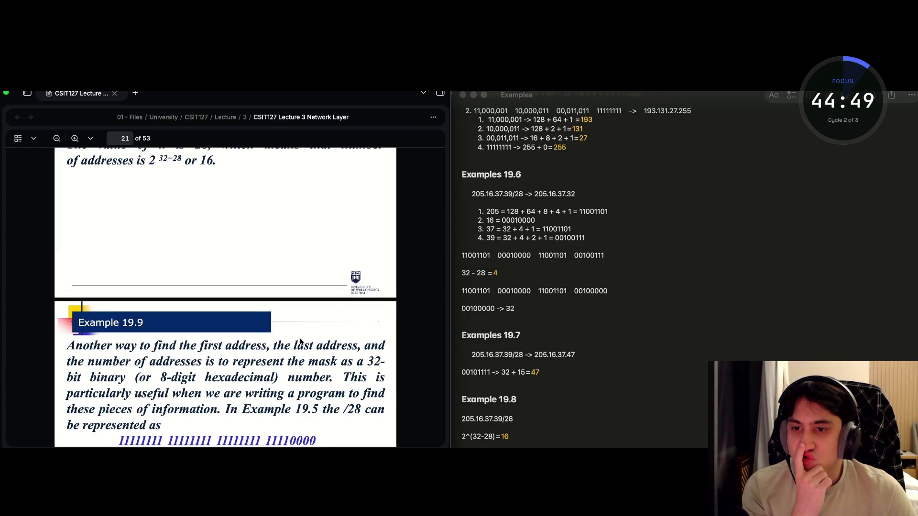
pyautogui.press('super+plus')
# Pan across page 22 until the /28 mask in 32-bit binary is fully visible.
pyautogui.scroll(-5, 301, 340)
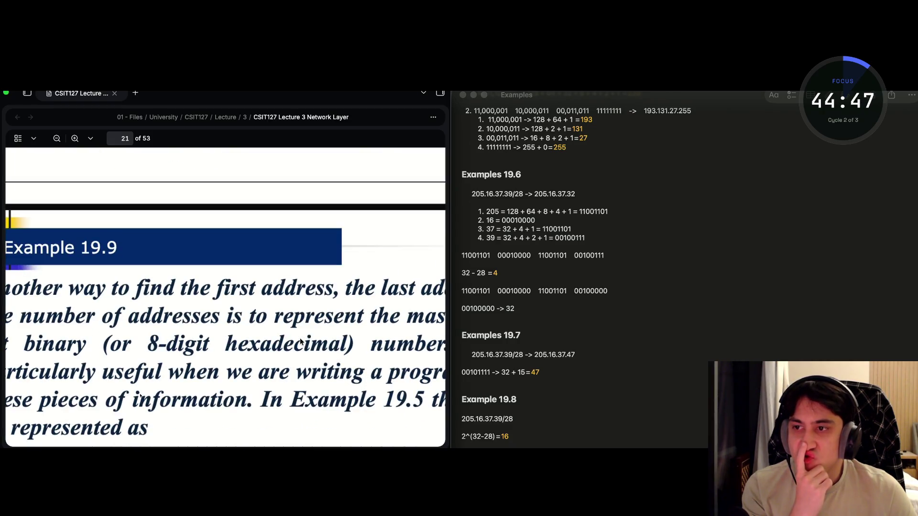
pyautogui.scroll(-2, 299, 340)
pyautogui.hscroll(-2, 287, 339)
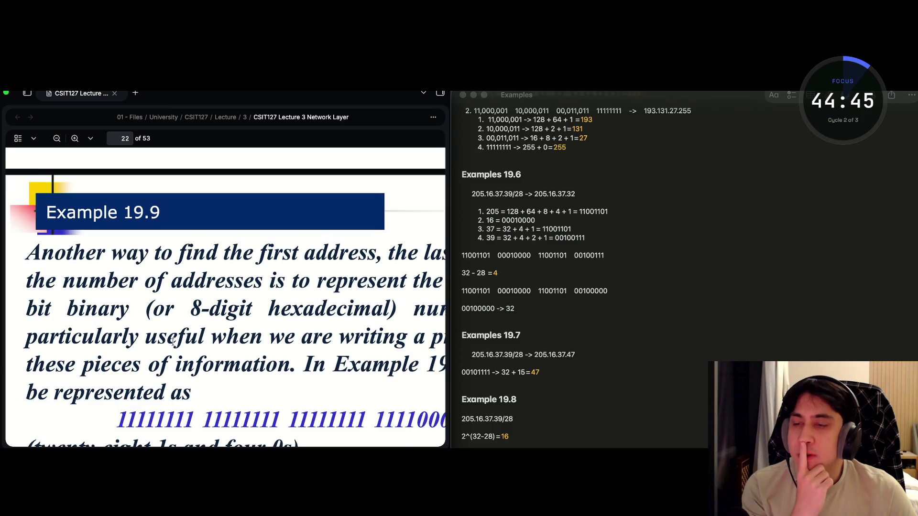
pyautogui.scroll(2, 173, 341)
pyautogui.hscroll(1, 173, 342)
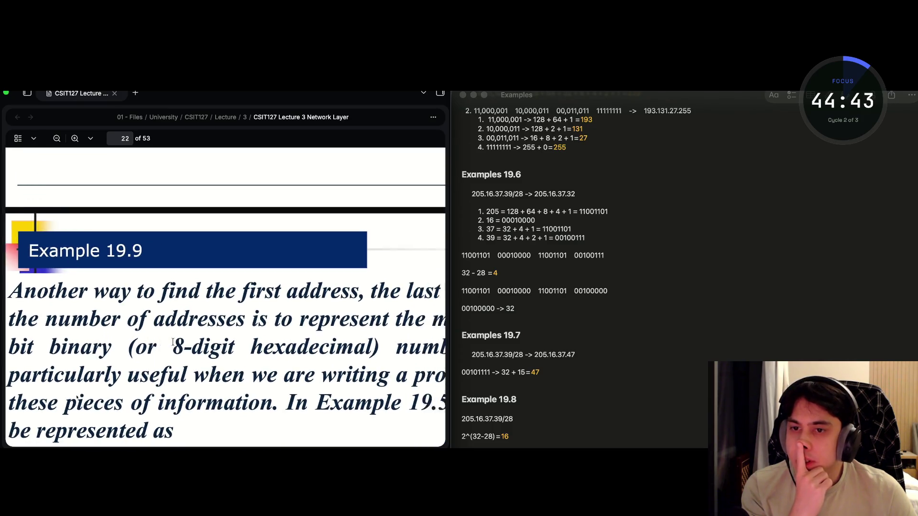
pyautogui.hscroll(5, 173, 341)
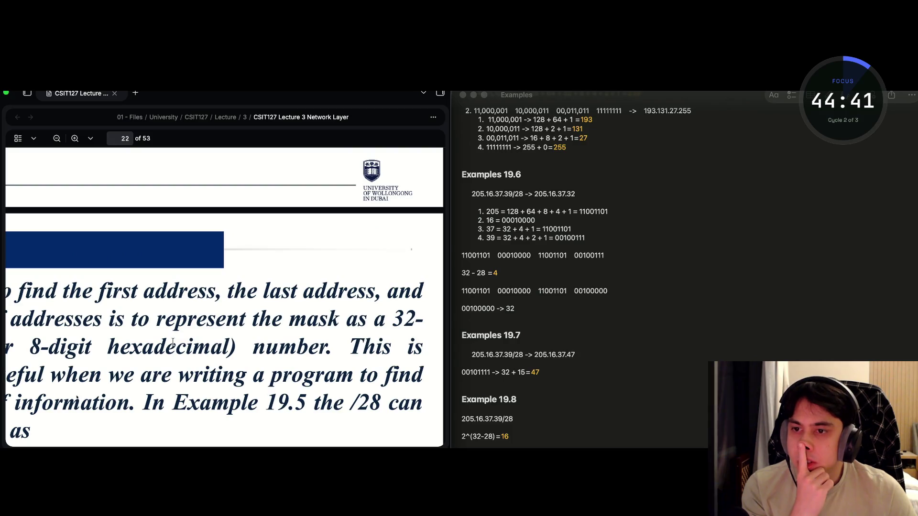
pyautogui.hscroll(-5, 136, 313)
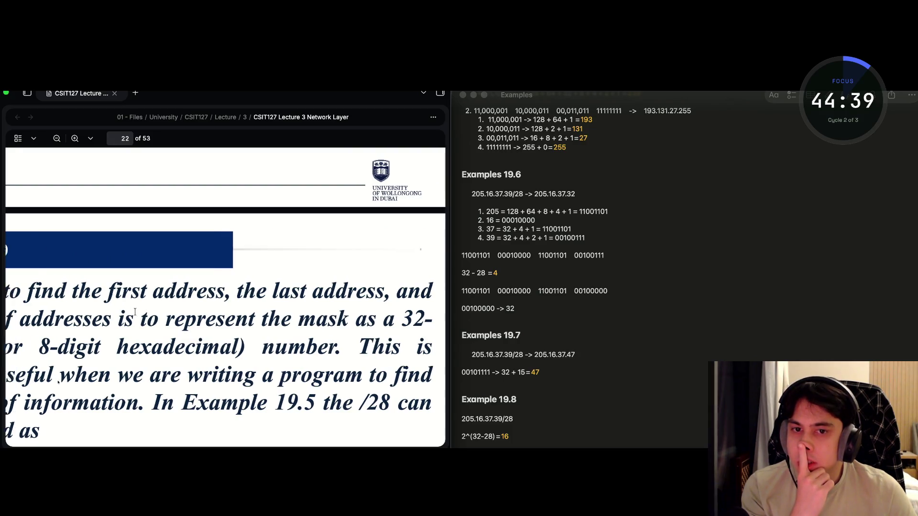
pyautogui.hscroll(5, 135, 313)
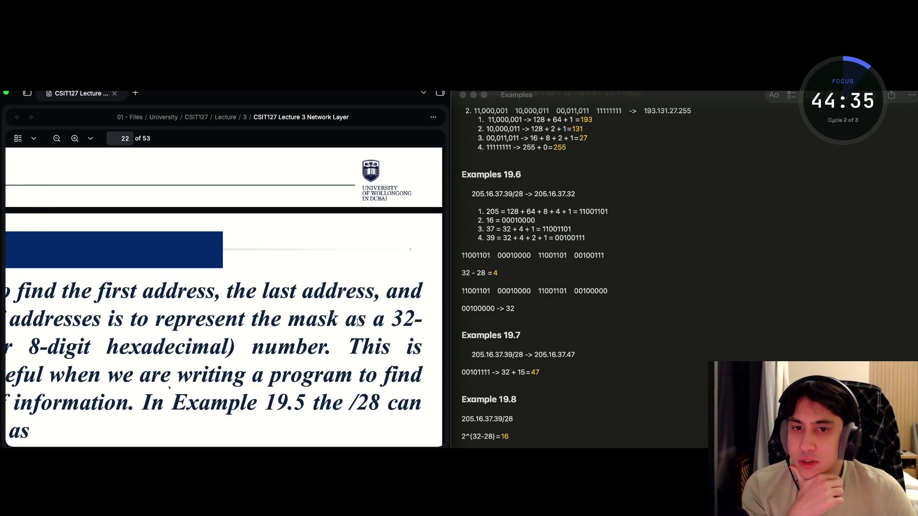
pyautogui.hscroll(-5, 325, 324)
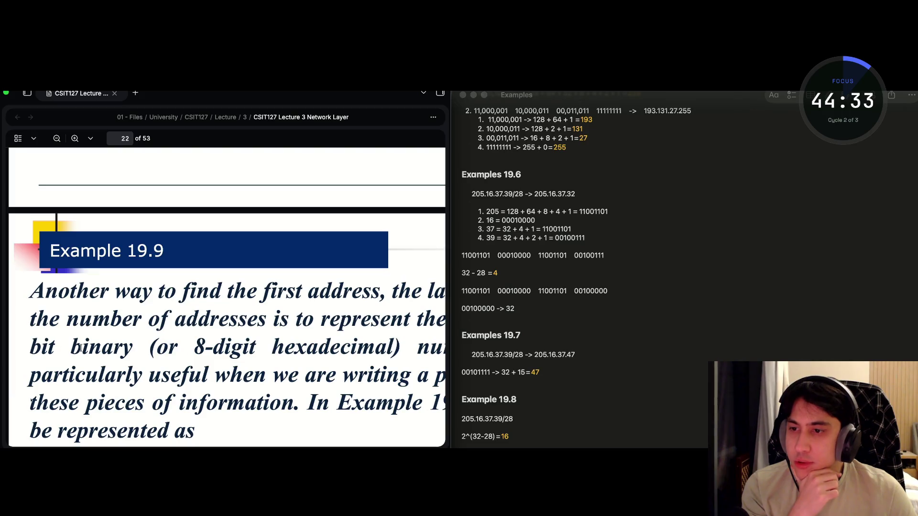
pyautogui.hscroll(5, 209, 348)
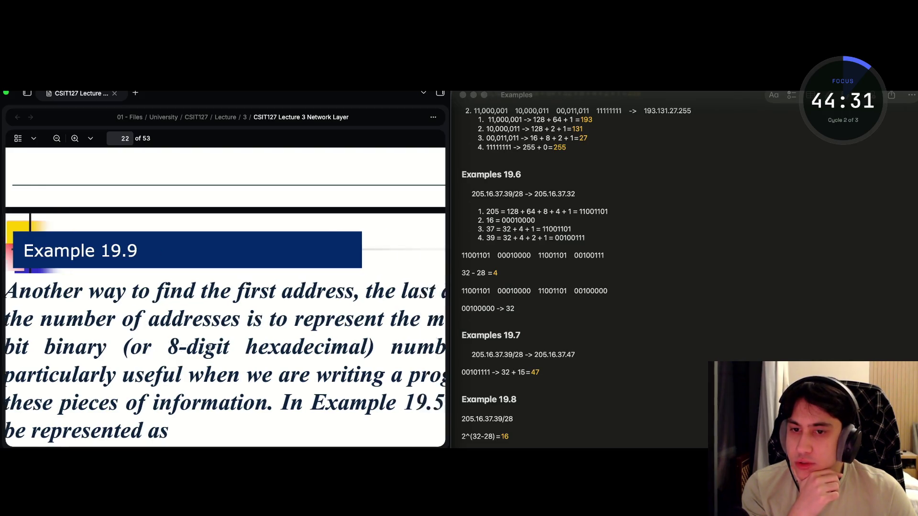
pyautogui.hscroll(-5, 209, 348)
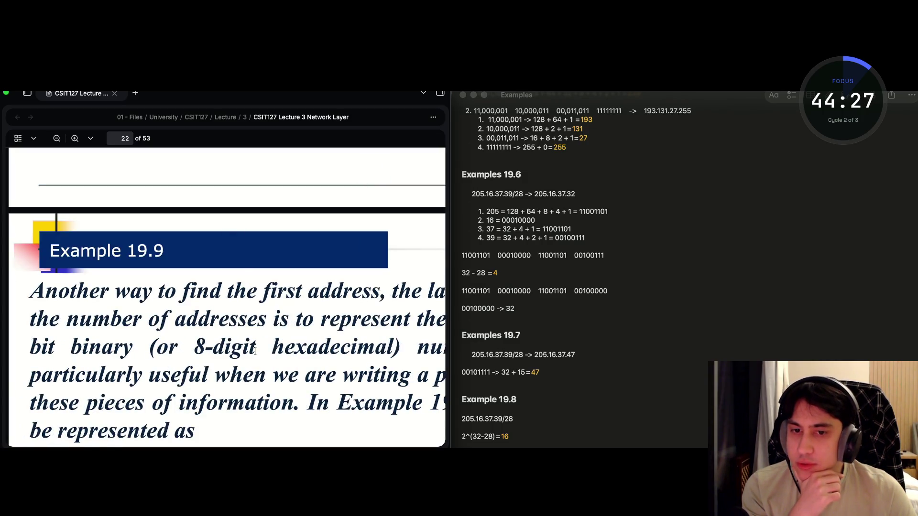
pyautogui.hscroll(5, 255, 351)
pyautogui.hscroll(-5, 255, 351)
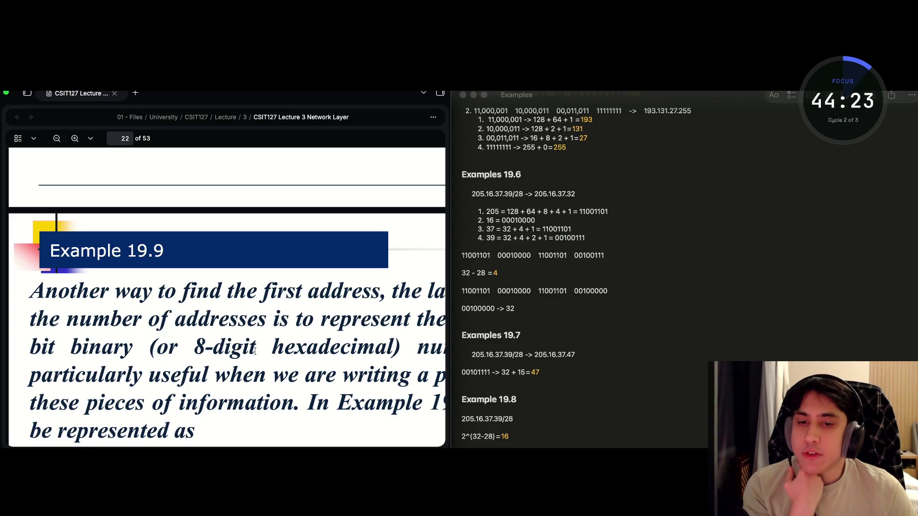
pyautogui.scroll(-2, 255, 352)
pyautogui.scroll(2, 255, 352)
pyautogui.hscroll(5, 254, 351)
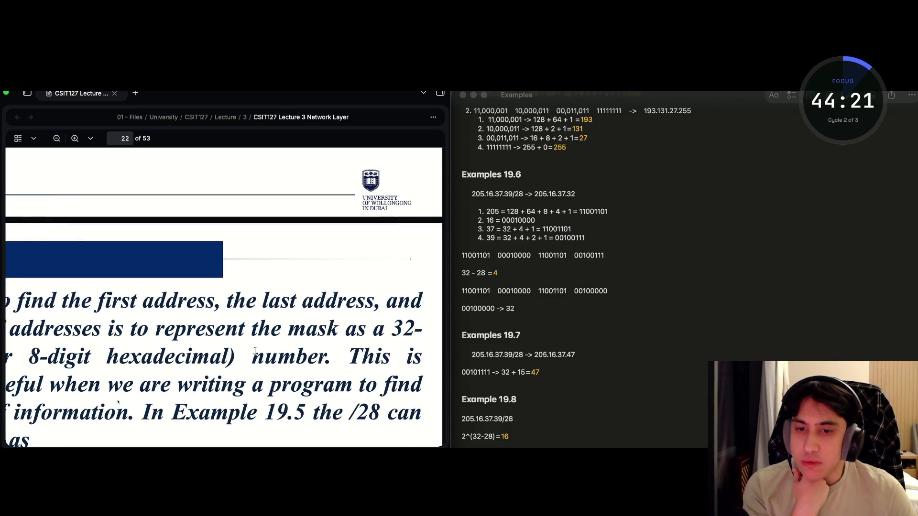
pyautogui.hscroll(-5, 254, 351)
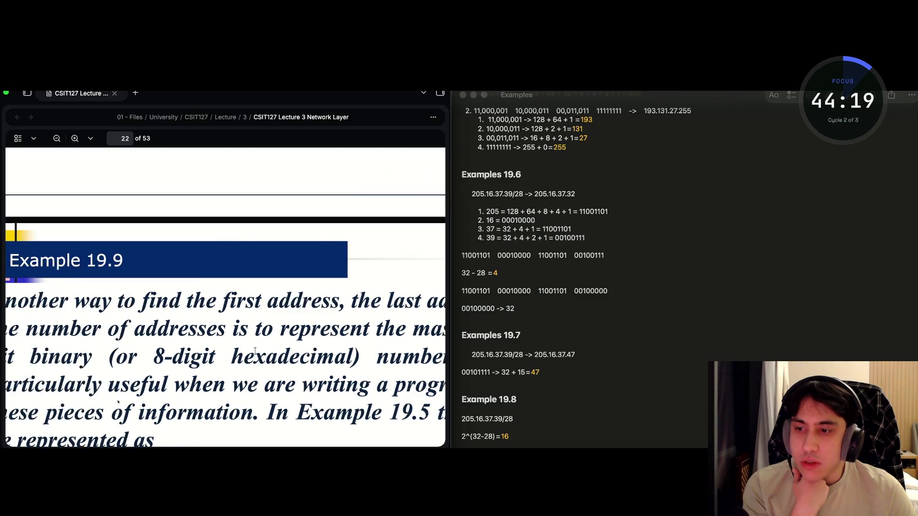
pyautogui.hscroll(4, 254, 351)
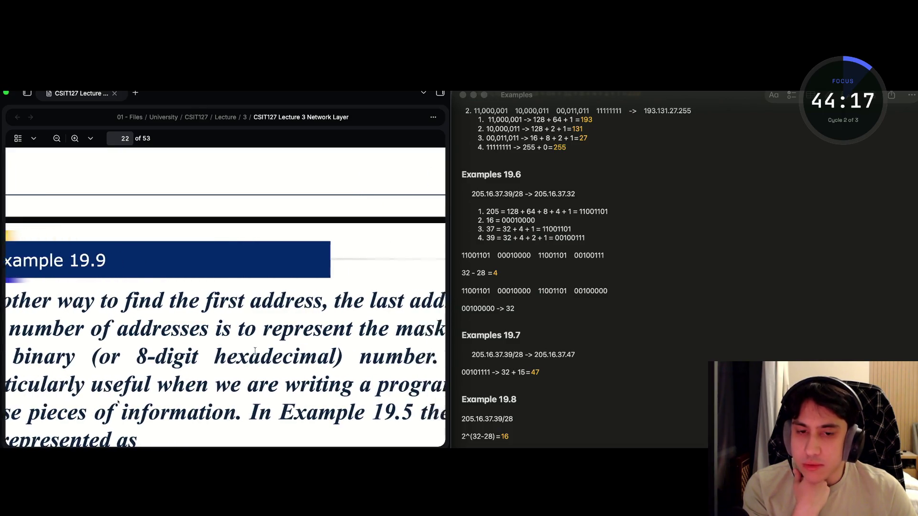
pyautogui.hscroll(-1, 257, 354)
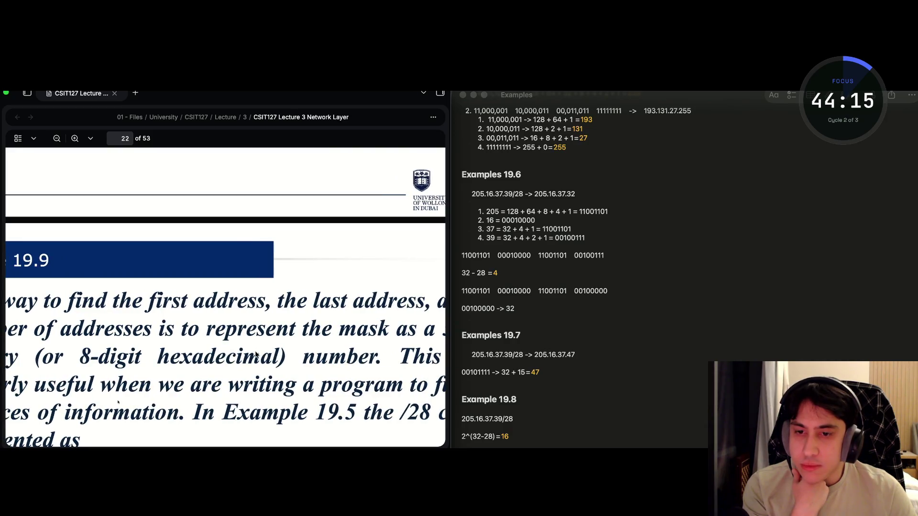
pyautogui.scroll(-5, 256, 355)
pyautogui.scroll(3, 258, 368)
pyautogui.hscroll(-1, 258, 370)
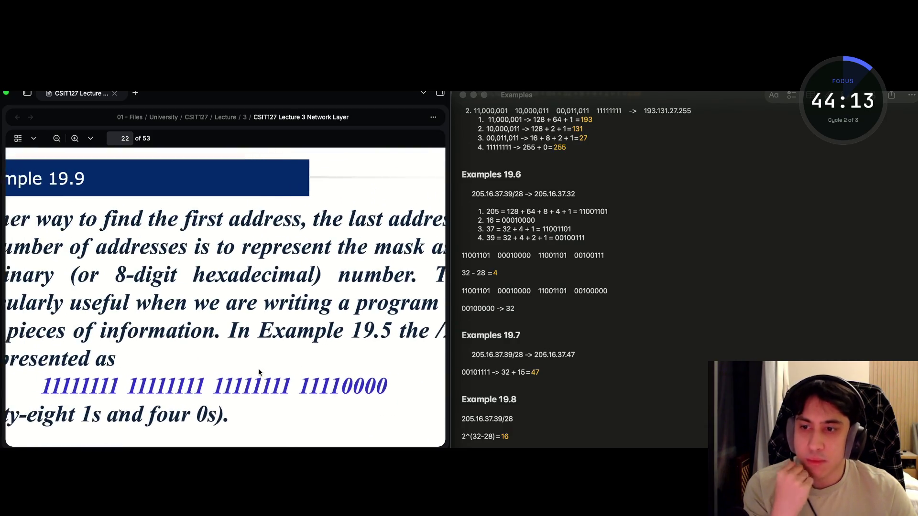
pyautogui.hscroll(-1, 258, 368)
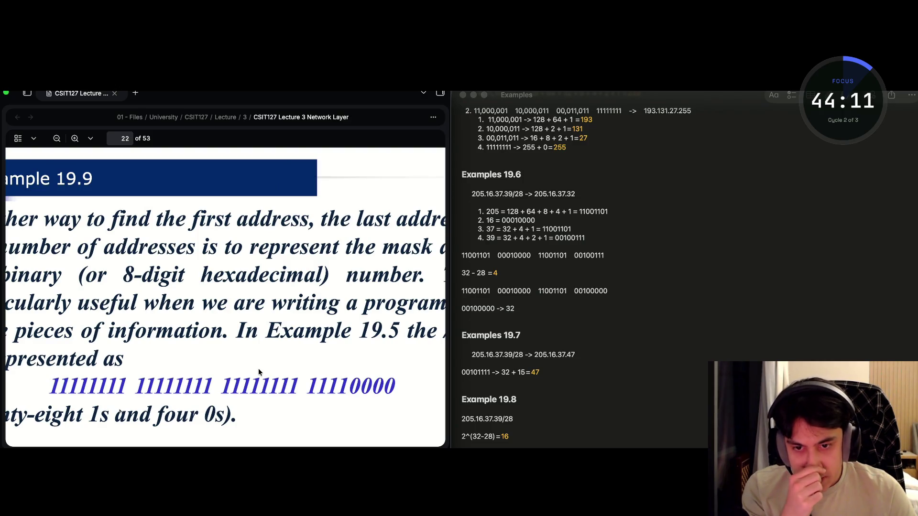
pyautogui.scroll(2, 258, 368)
pyautogui.scroll(-5, 258, 372)
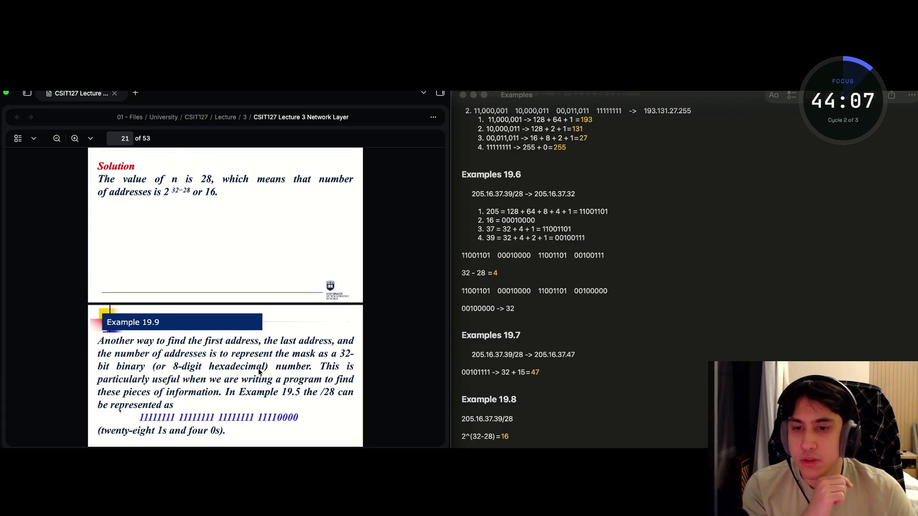
pyautogui.scroll(3, 258, 371)
pyautogui.scroll(-2, 239, 378)
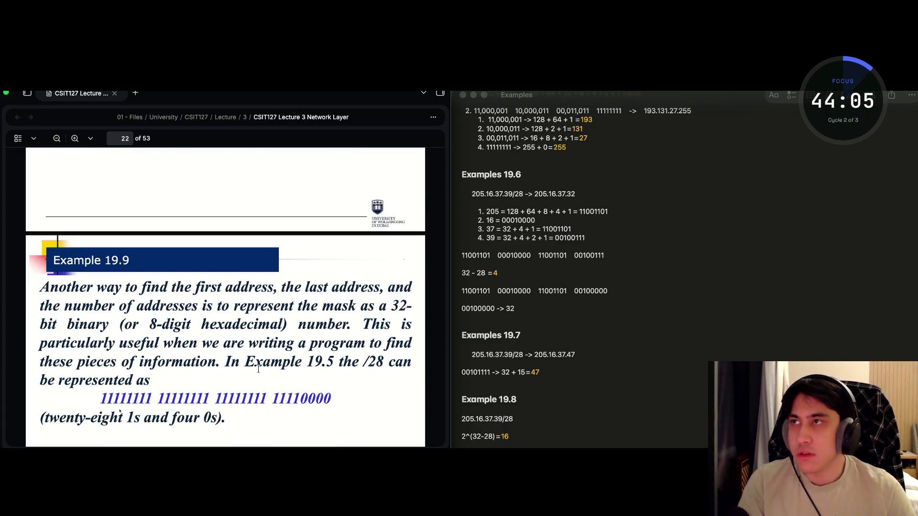
pyautogui.click(519, 436)
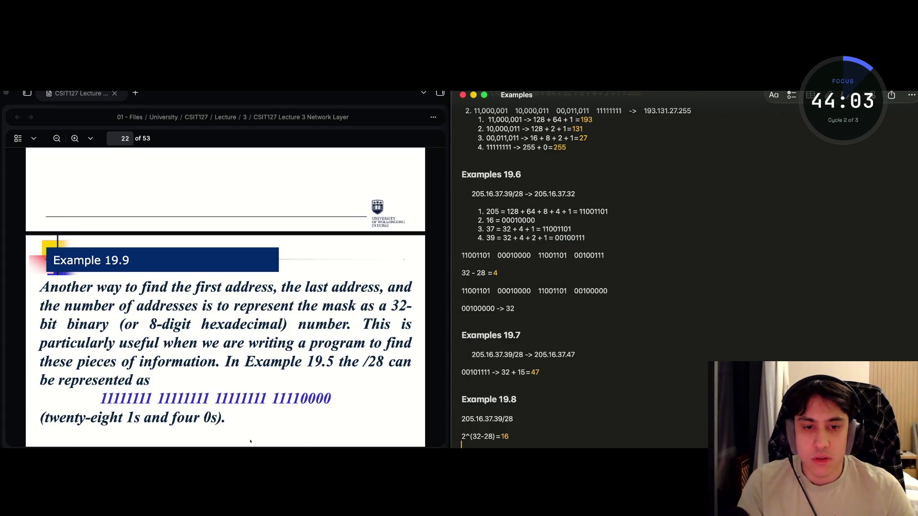
pyautogui.moveTo(100, 398); pyautogui.dragTo(320, 398)
pyautogui.press('super+c')
pyautogui.click(497, 433)
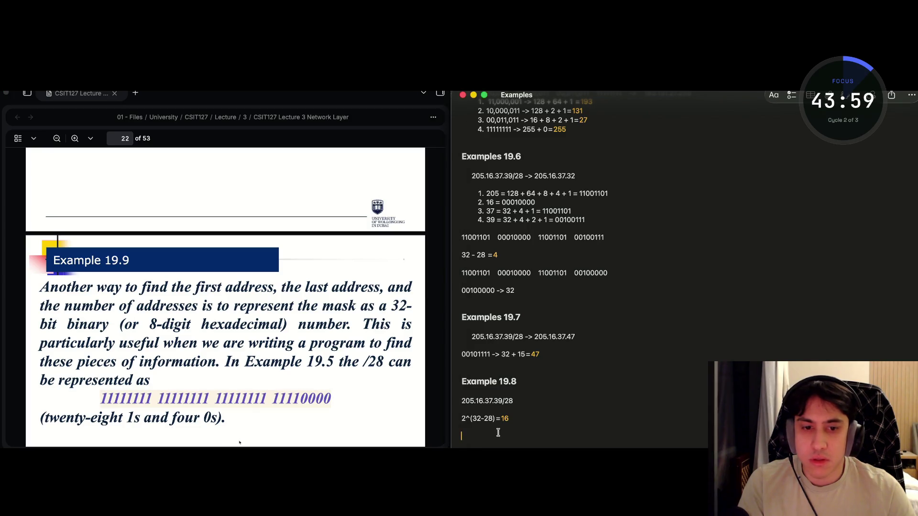
pyautogui.press('super+v')
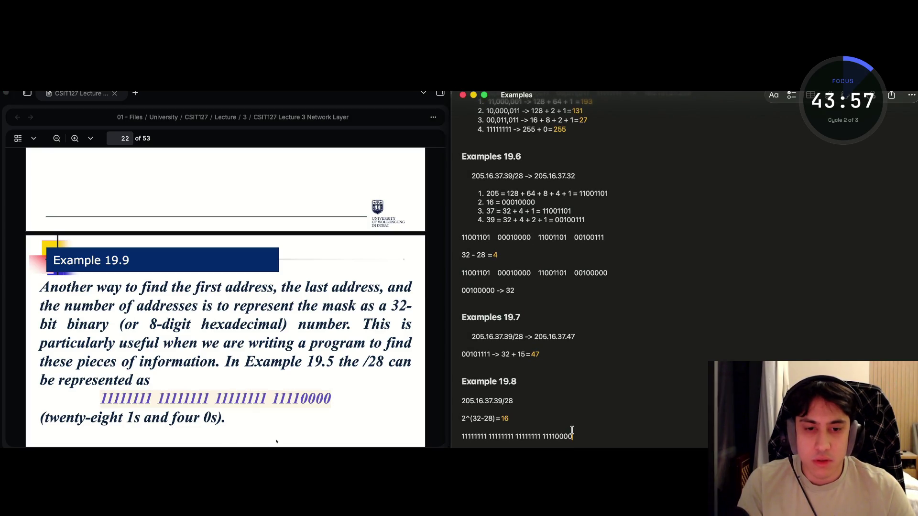
pyautogui.press('Return')
pyautogui.press('Return')
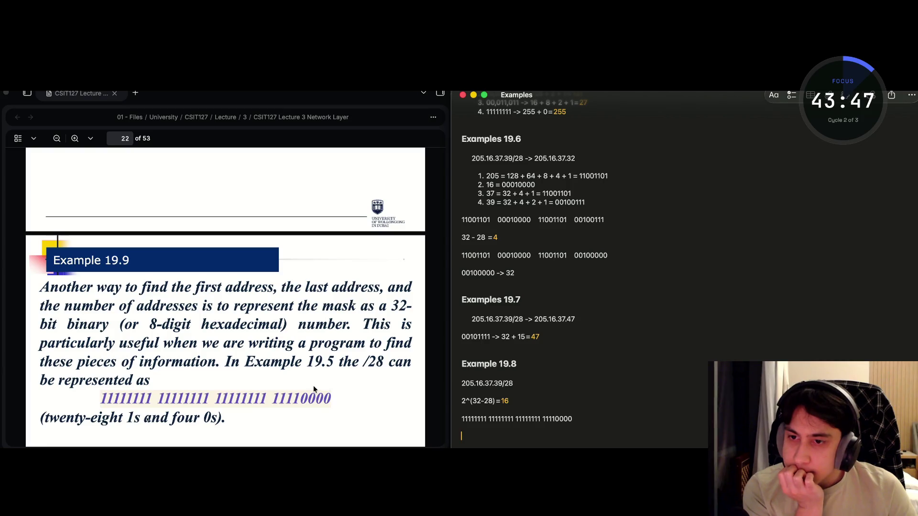
pyautogui.scroll(-1, 296, 384)
pyautogui.scroll(-4, 283, 386)
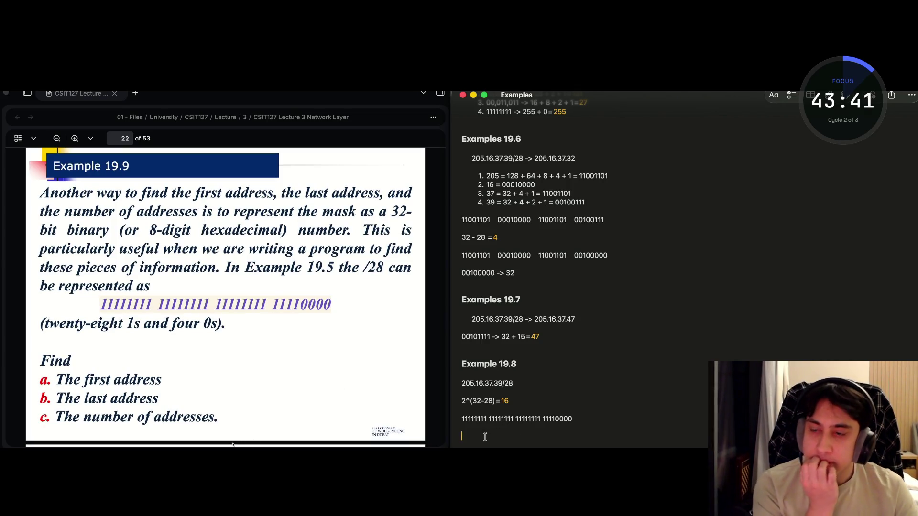
pyautogui.write('a.')
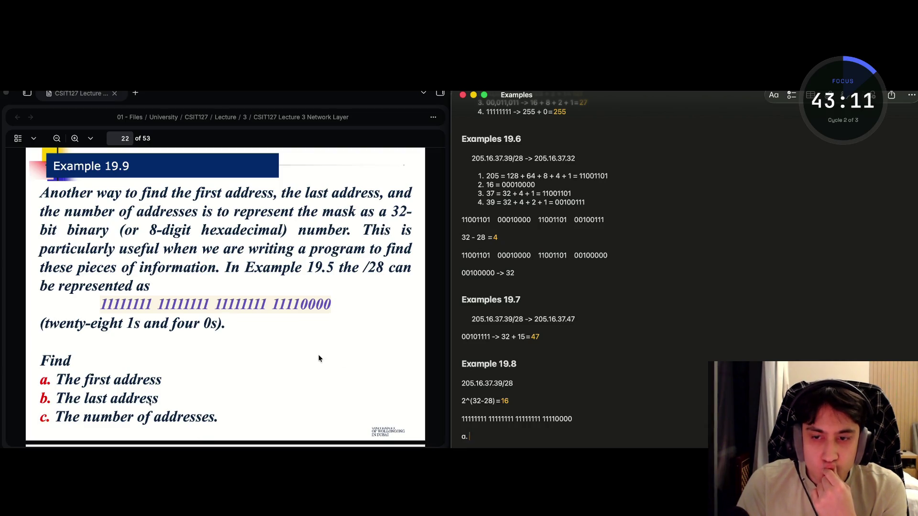
pyautogui.scroll(-5, 317, 352)
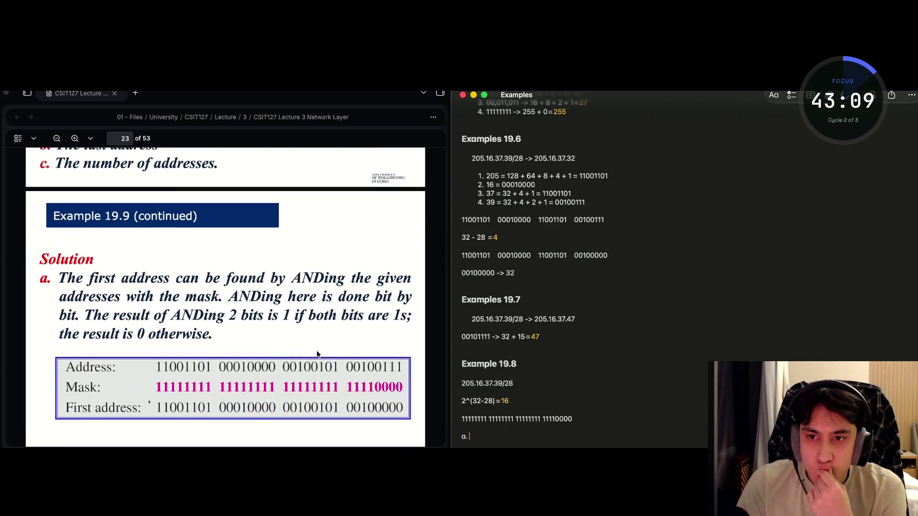
pyautogui.scroll(3, 317, 355)
pyautogui.scroll(-3, 317, 354)
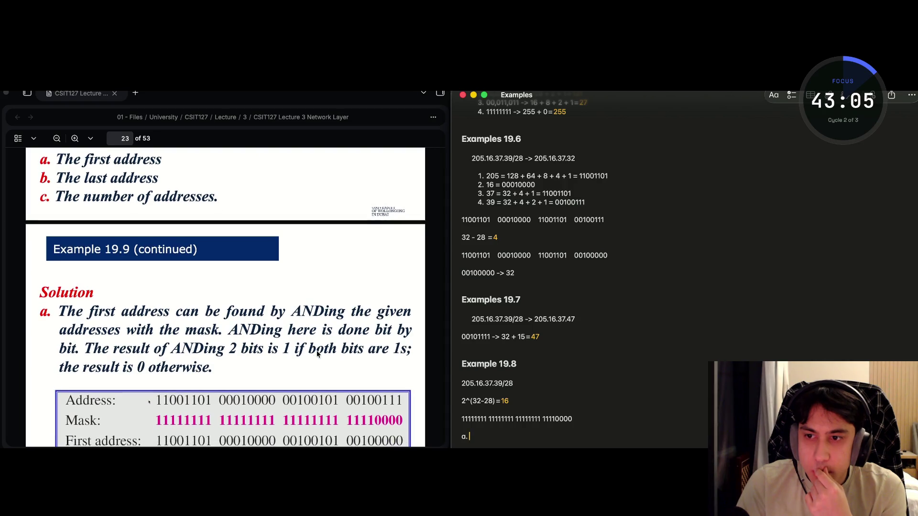
pyautogui.scroll(3, 316, 354)
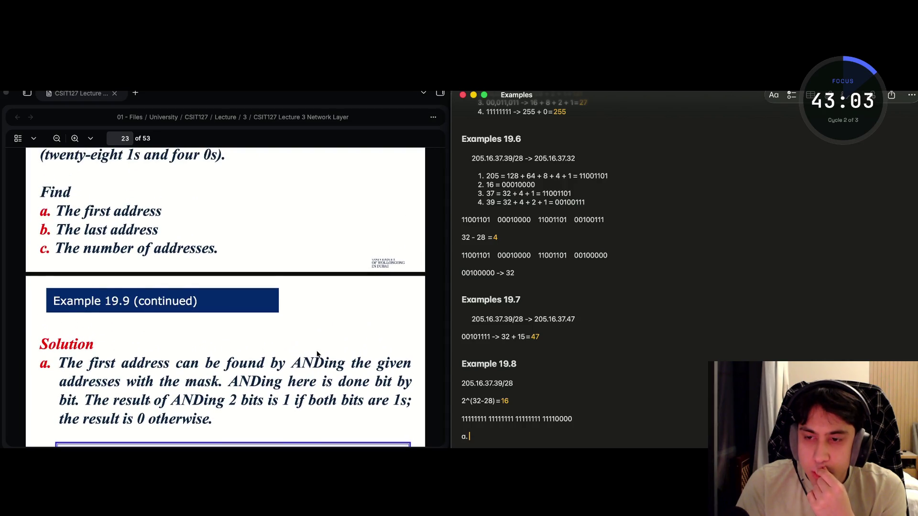
pyautogui.scroll(1, 316, 354)
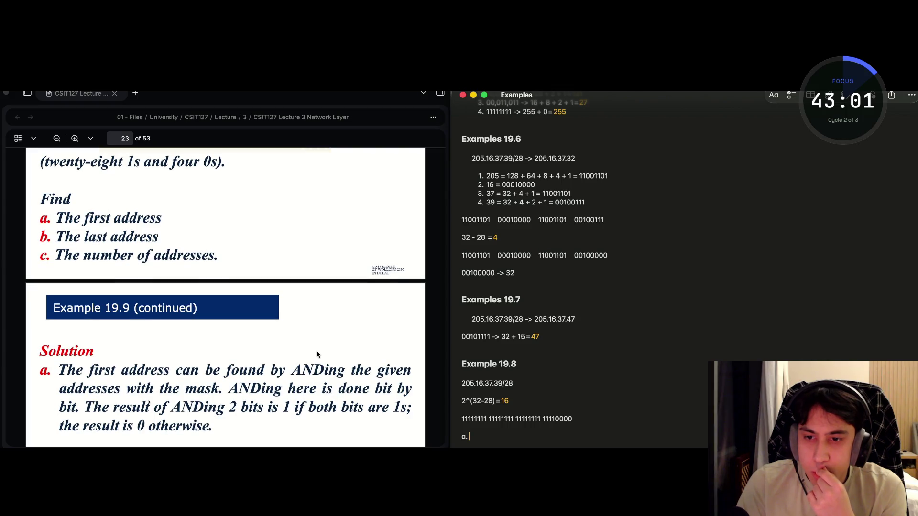
pyautogui.scroll(-3, 316, 353)
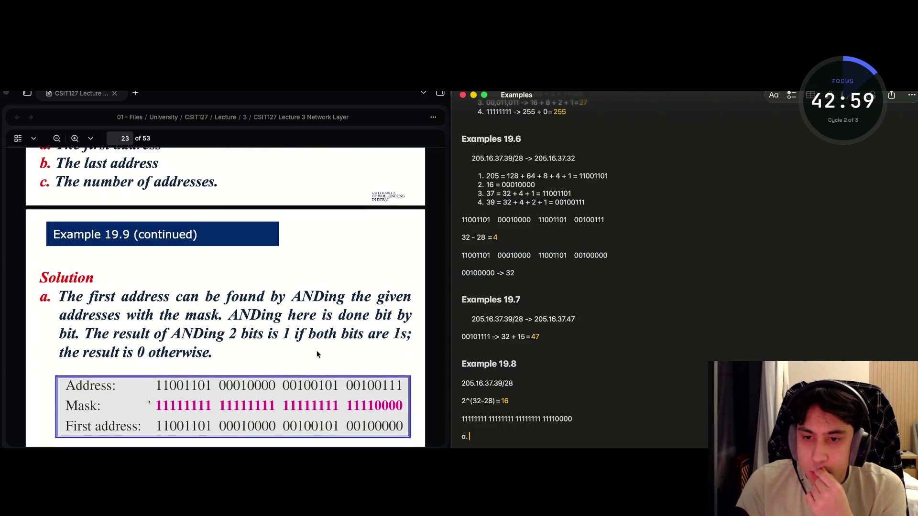
pyautogui.scroll(2, 317, 353)
pyautogui.scroll(1, 316, 351)
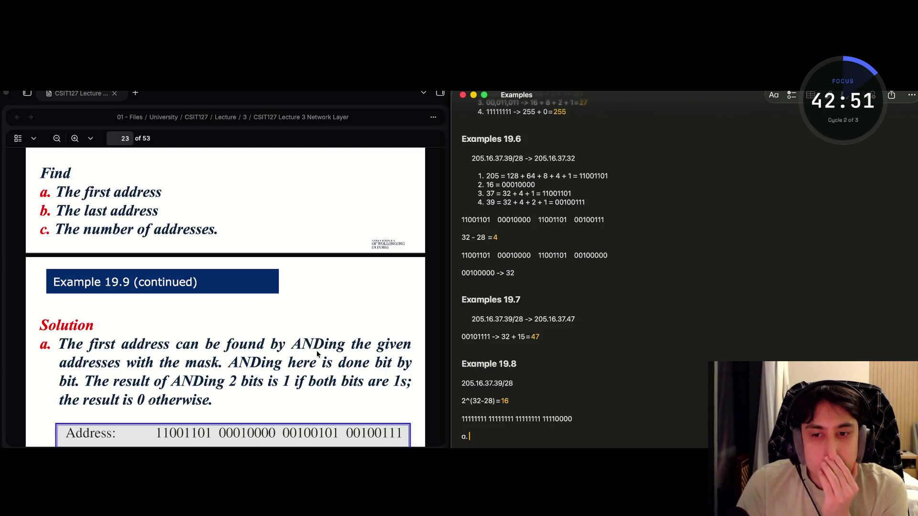
pyautogui.scroll(-2, 316, 352)
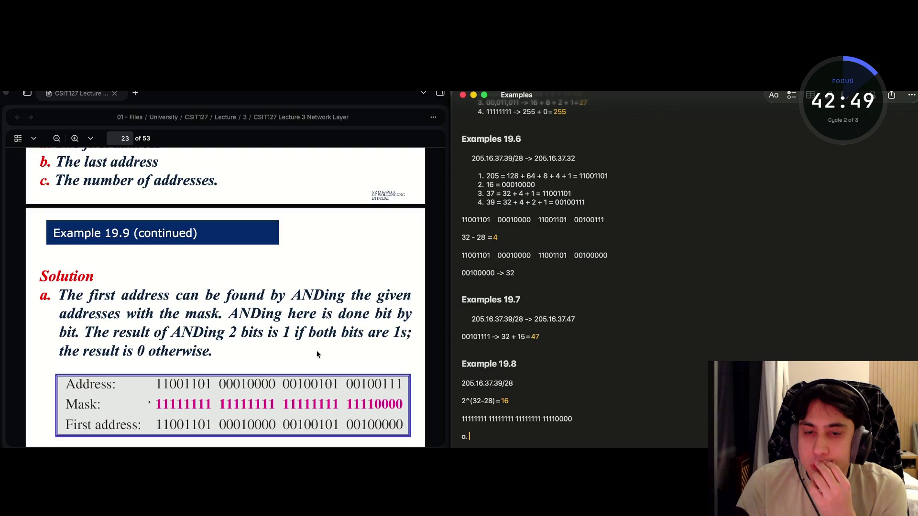
pyautogui.scroll(4, 316, 353)
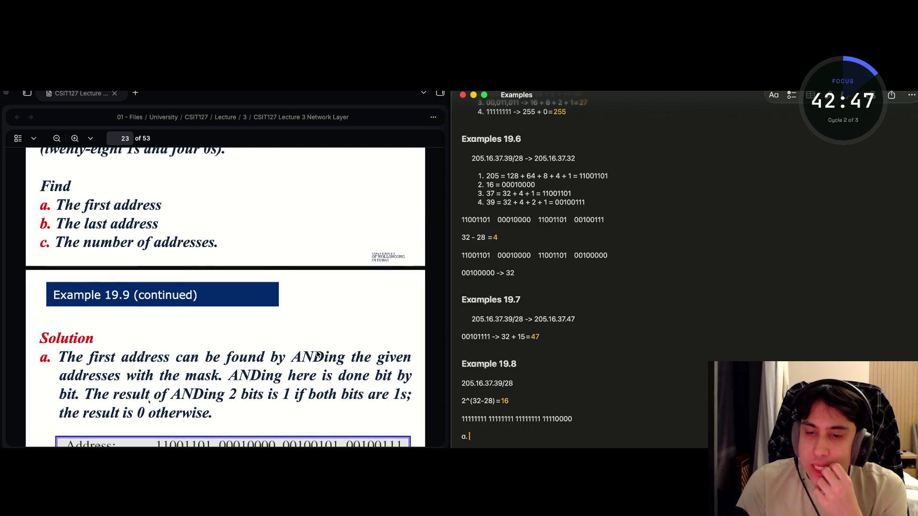
pyautogui.scroll(5, 316, 354)
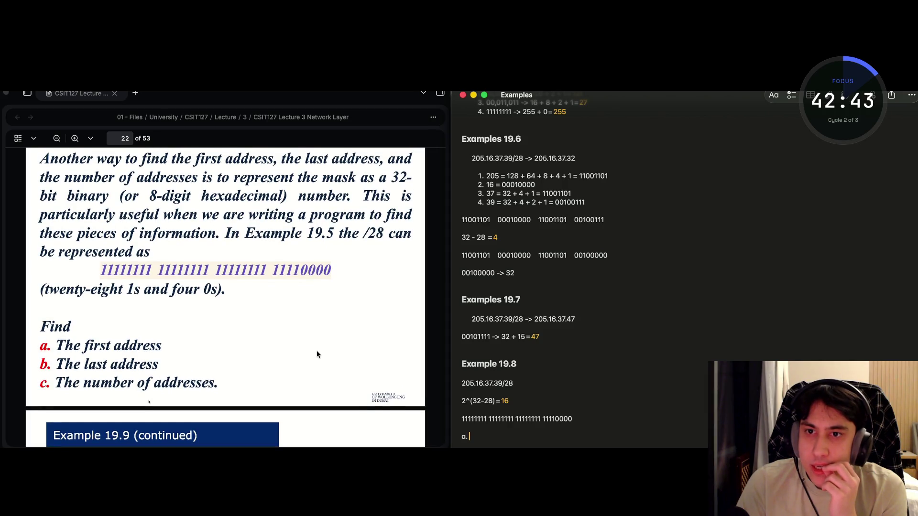
pyautogui.scroll(2, 316, 354)
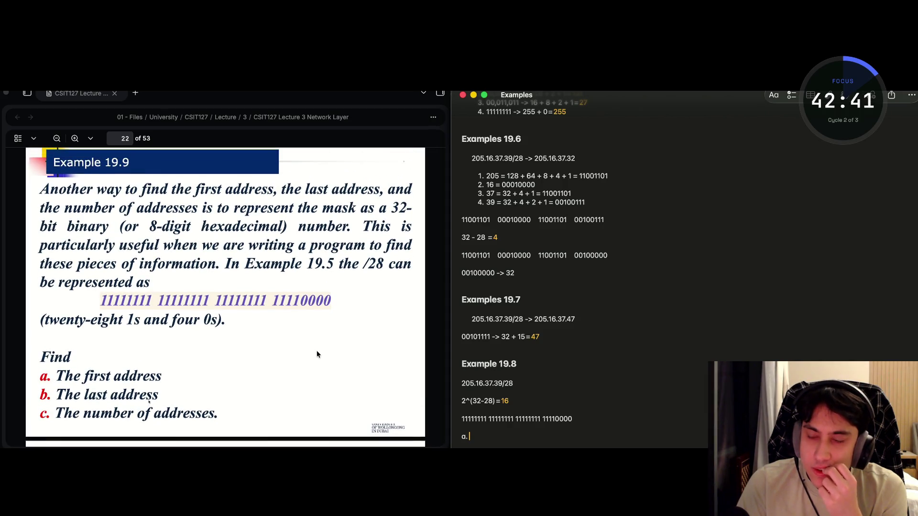
pyautogui.scroll(-5, 316, 354)
pyautogui.scroll(-4, 317, 354)
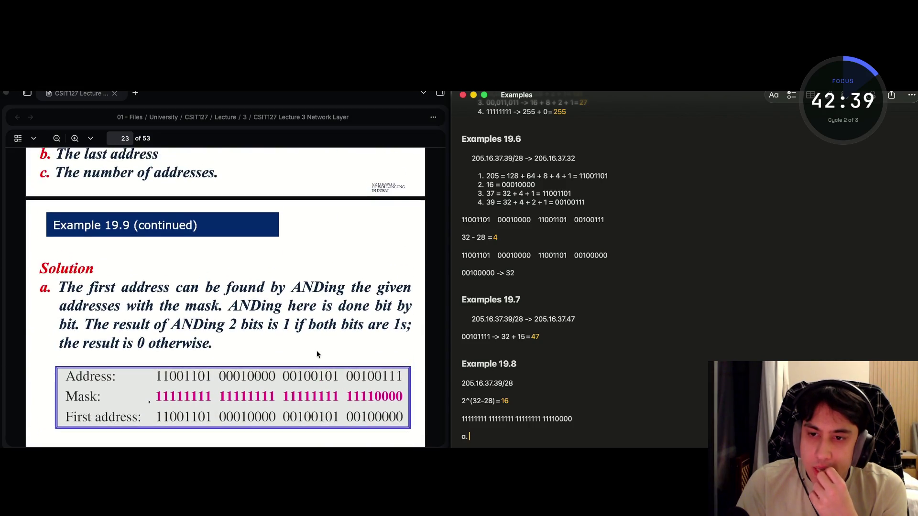
pyautogui.scroll(1, 317, 354)
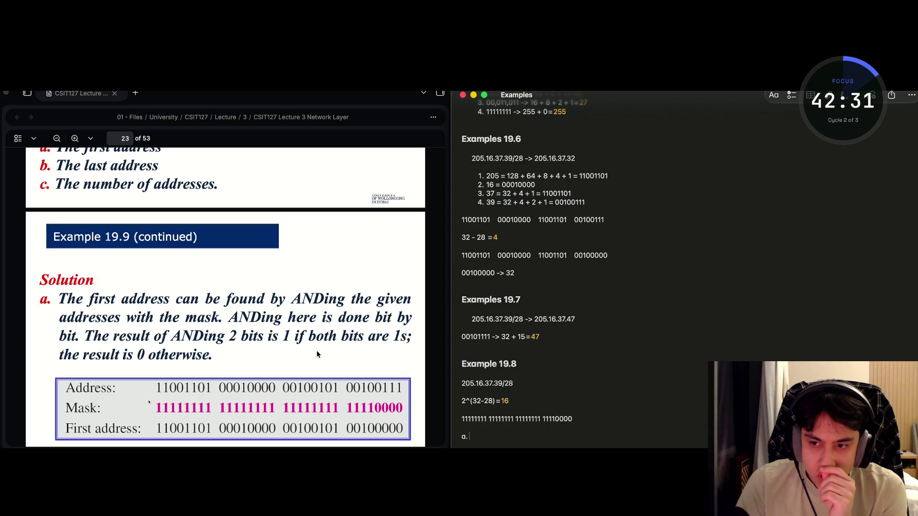
pyautogui.scroll(1, 317, 351)
pyautogui.scroll(-1, 316, 351)
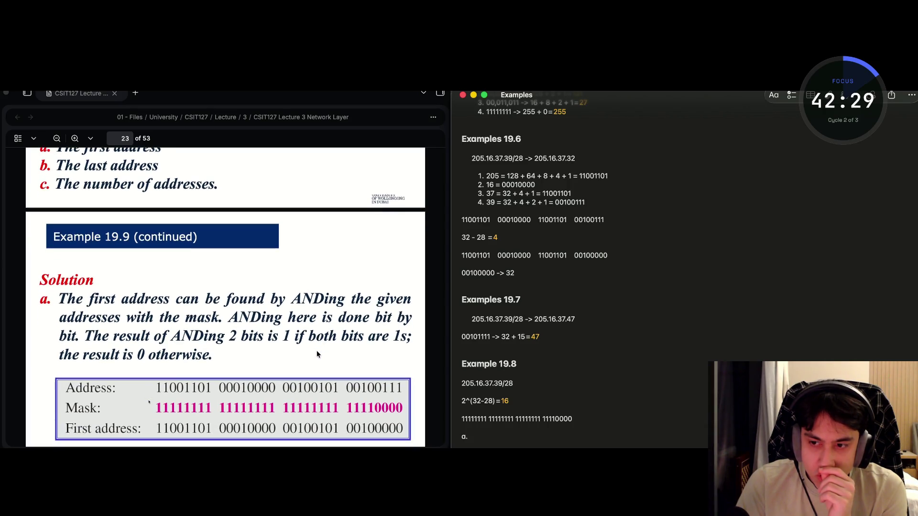
pyautogui.scroll(5, 316, 352)
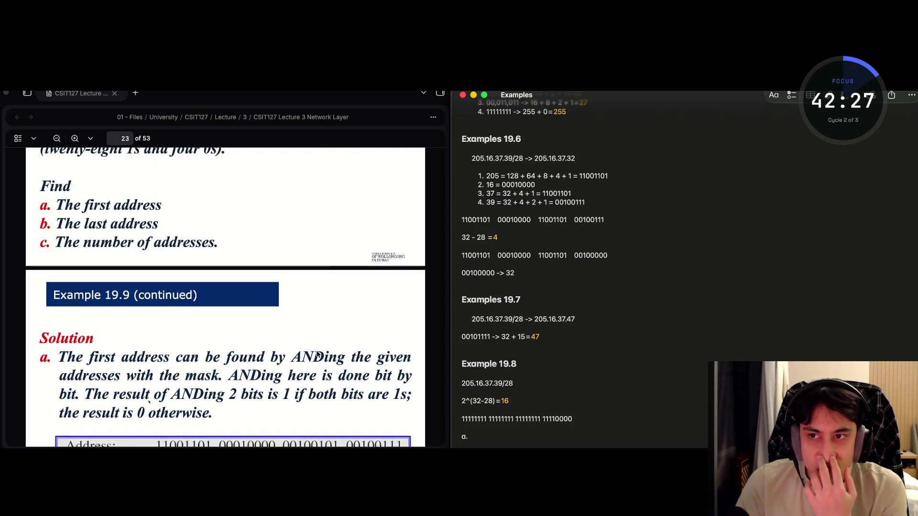
pyautogui.scroll(1, 317, 354)
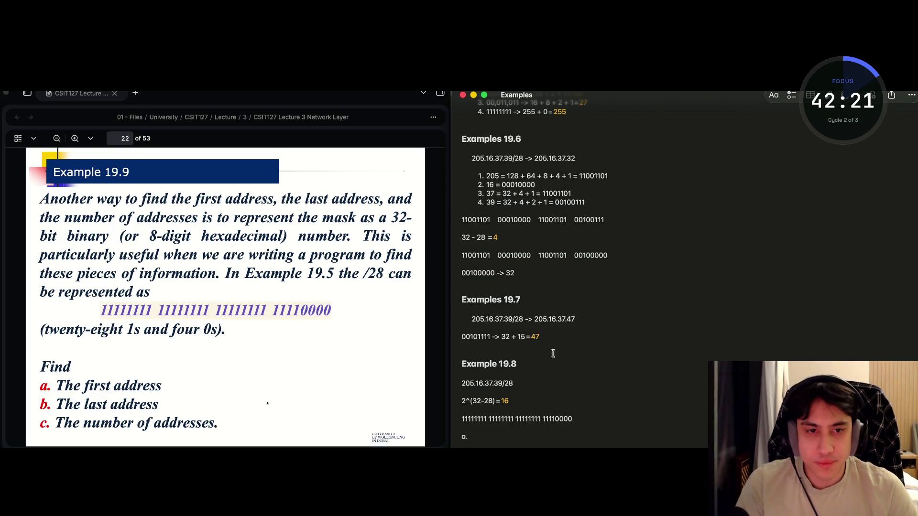
pyautogui.moveTo(606, 254)
pyautogui.mouseDown()
pyautogui.moveTo(450, 261)
pyautogui.moveTo(459, 256)
pyautogui.mouseUp()
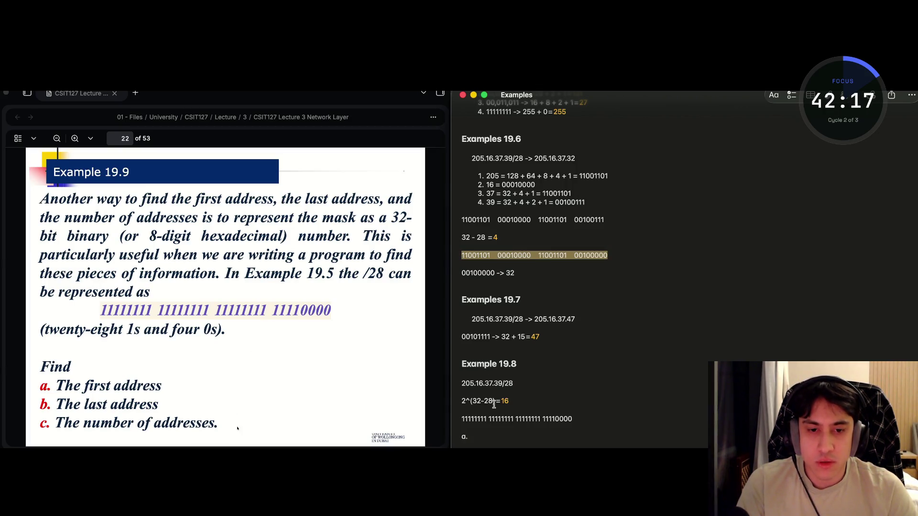
pyautogui.click(494, 436)
pyautogui.hotkey('ctrl', 'v')
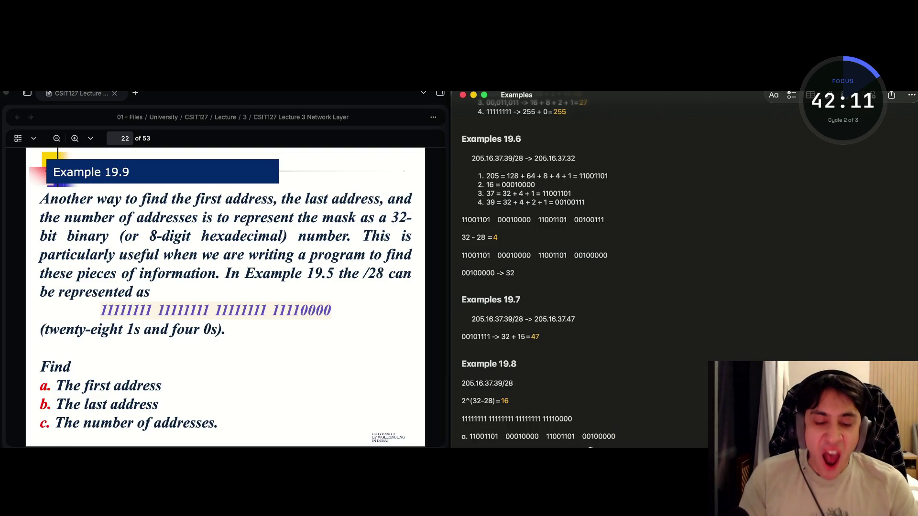
pyautogui.write(' AND')
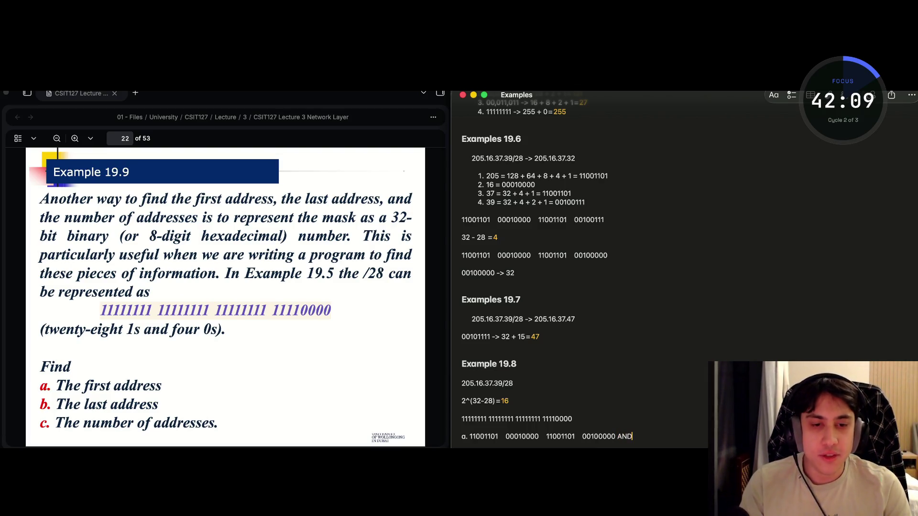
# Move AND onto its own indented line and paste the /28 mask beneath it.
pyautogui.moveTo(572, 419); pyautogui.dragTo(460, 419)
pyautogui.press('super+c')
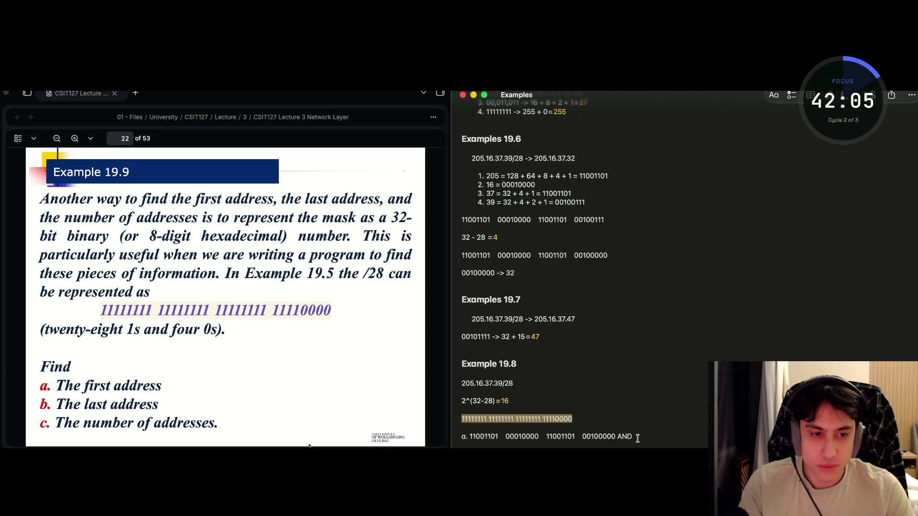
pyautogui.click(617, 436)
pyautogui.press('Return')
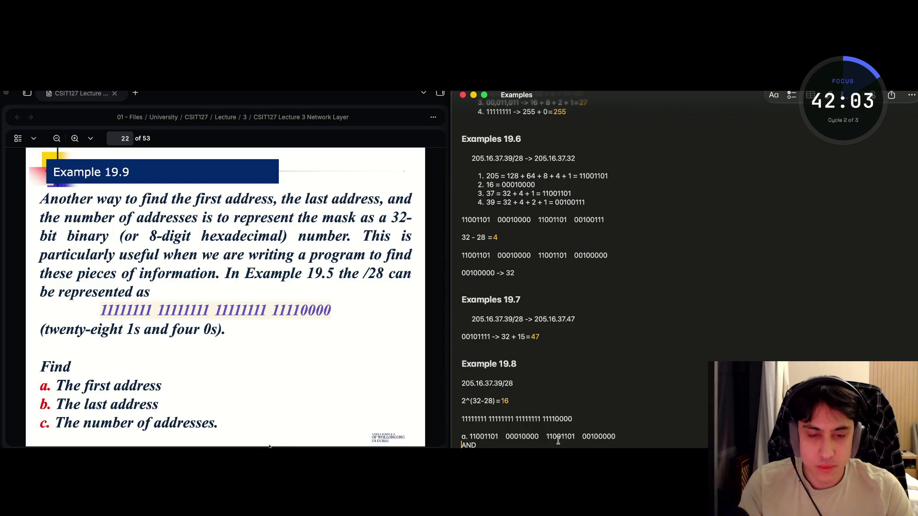
pyautogui.press('super+Right')
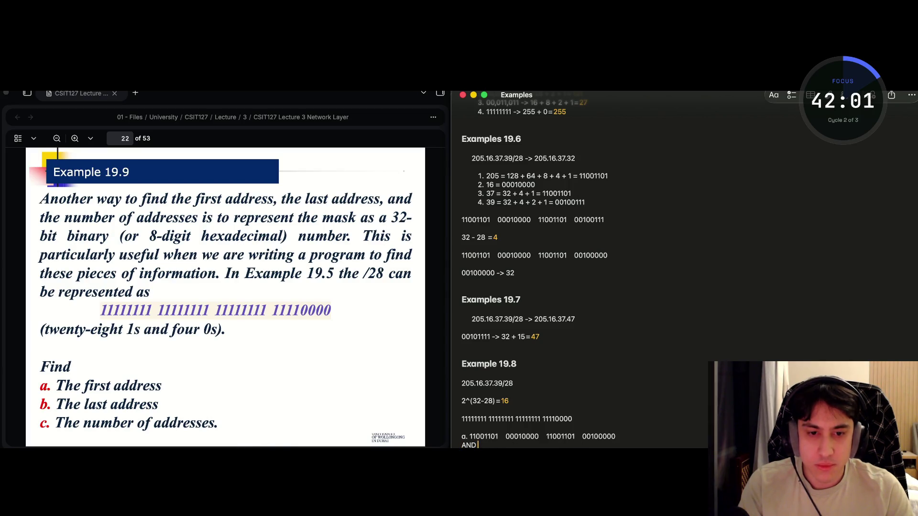
pyautogui.press('super+Left')
pyautogui.press('Tab')
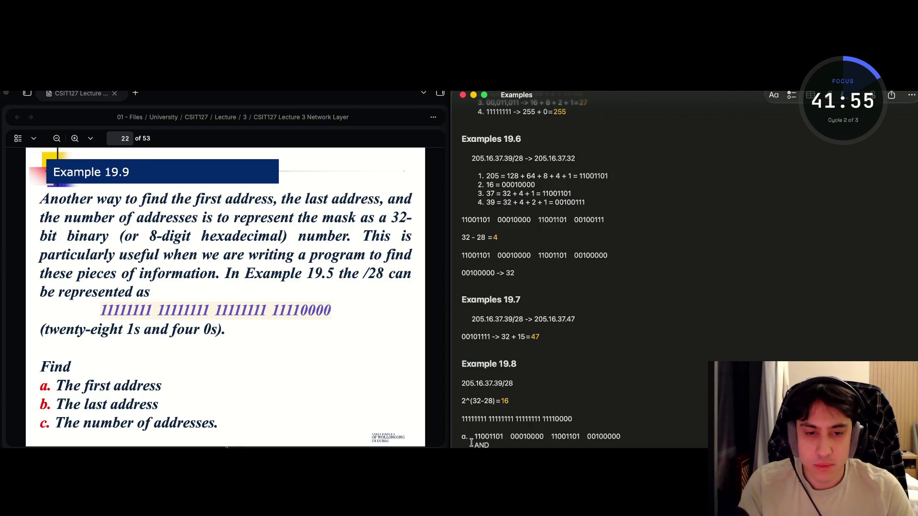
pyautogui.press('Return')
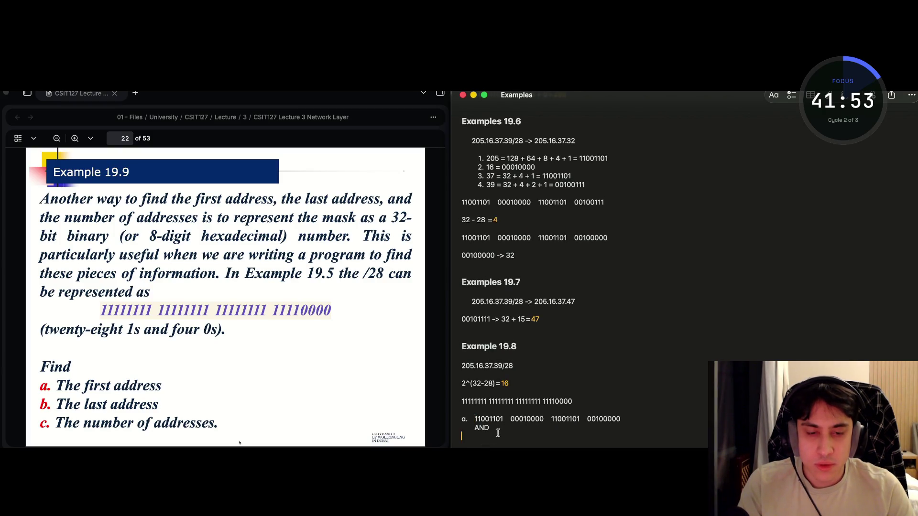
pyautogui.press('super+v')
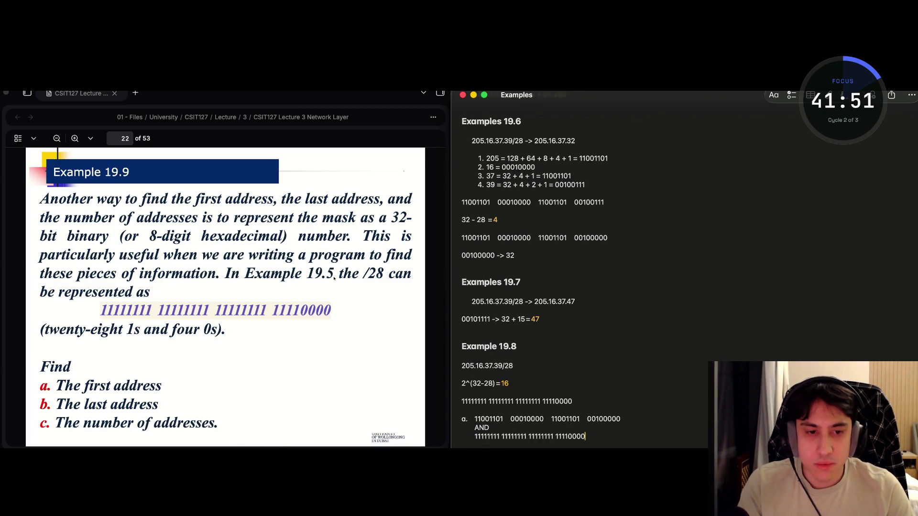
pyautogui.press('Return')
pyautogui.write('=')
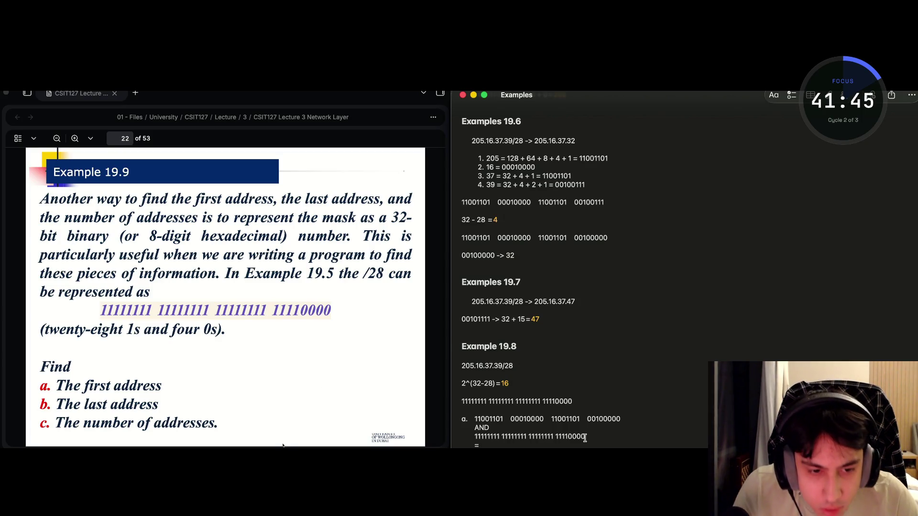
# Tighten the gaps between the address octets so they line up with the mask.
pyautogui.moveTo(584, 436); pyautogui.dragTo(488, 434)
pyautogui.click(507, 419)
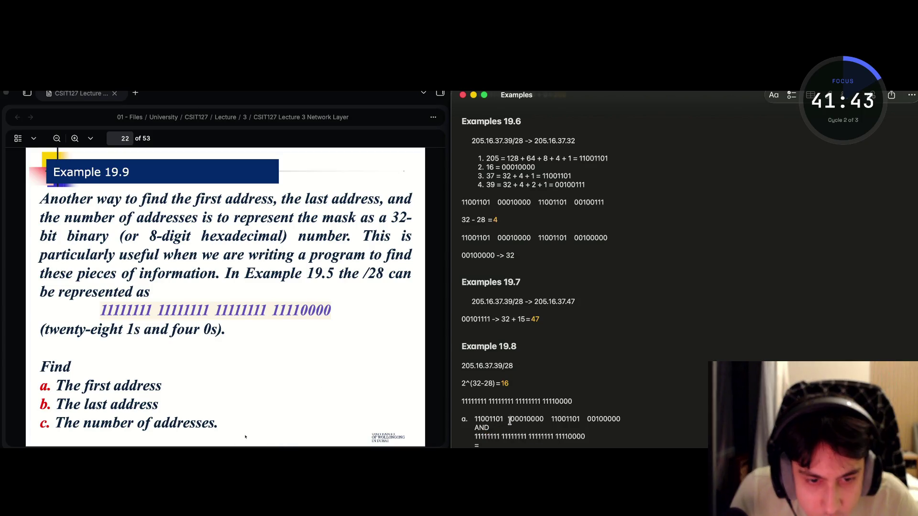
pyautogui.press('BackSpace')
pyautogui.press('BackSpace')
pyautogui.press('BackSpace')
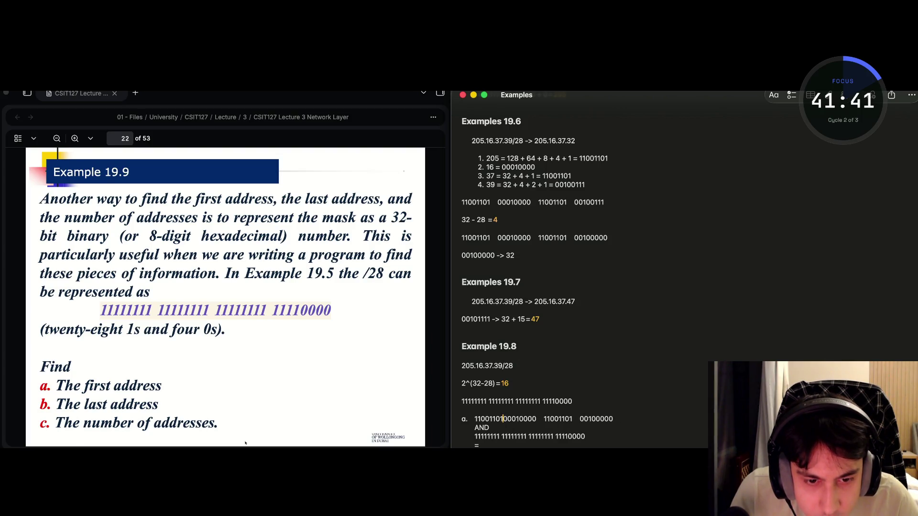
pyautogui.press('Right')
pyautogui.press('Right')
pyautogui.press('Right')
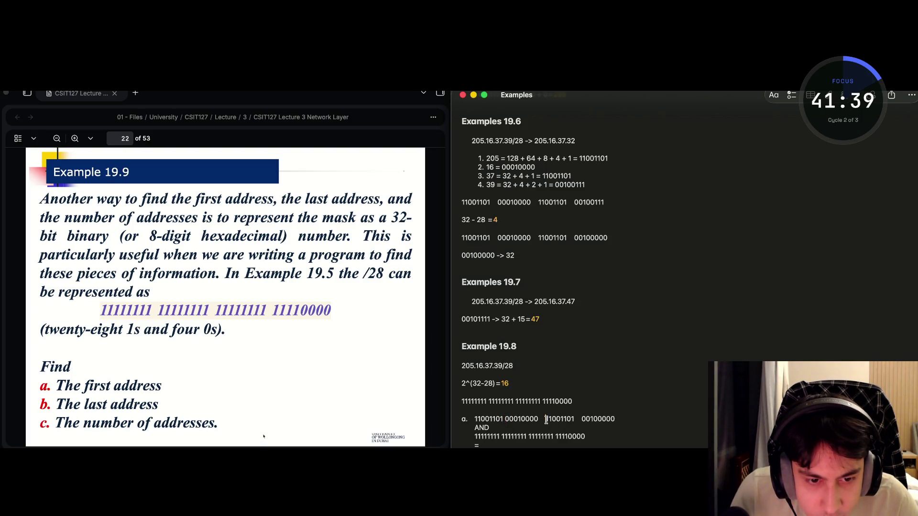
pyautogui.press('BackSpace')
pyautogui.press('BackSpace')
pyautogui.press('BackSpace')
pyautogui.press('Right')
pyautogui.press('Right')
pyautogui.press('Right')
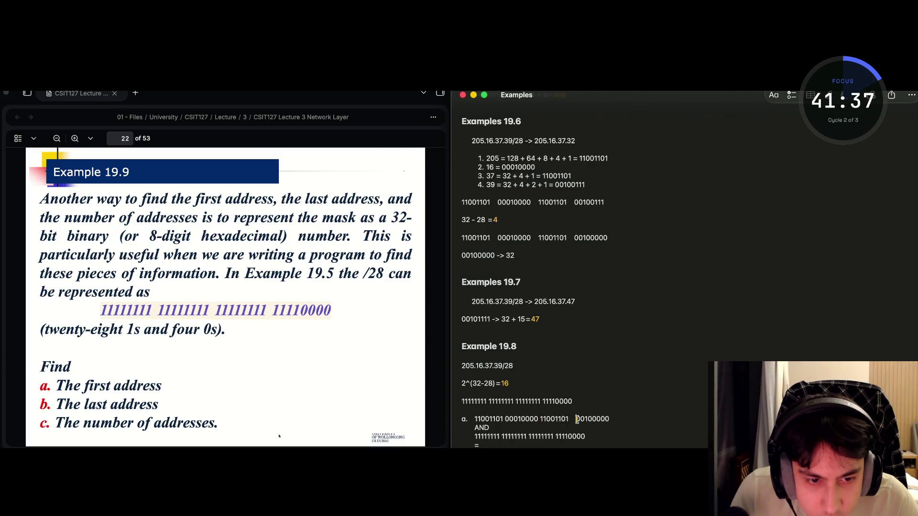
pyautogui.press('BackSpace')
pyautogui.press('BackSpace')
pyautogui.press('BackSpace')
pyautogui.press('BackSpace')
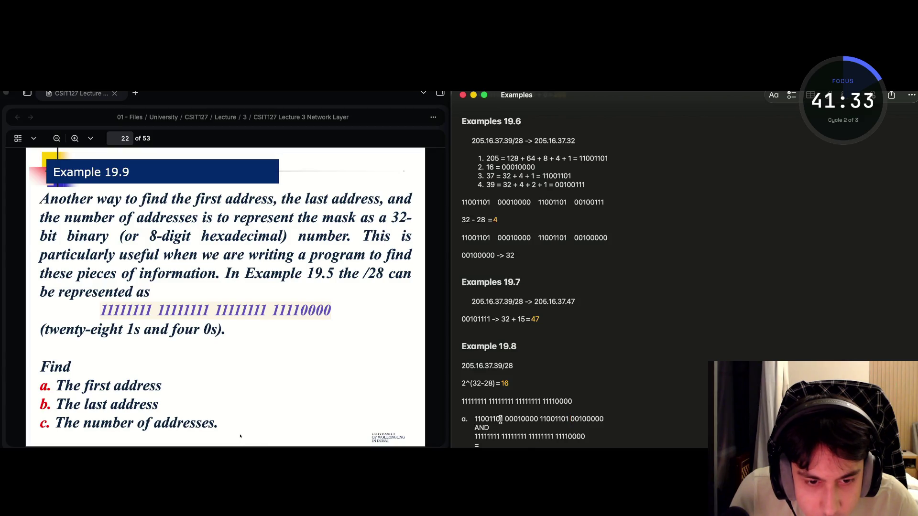
# Move the insertion point to the end of the equals line.
pyautogui.click(501, 436)
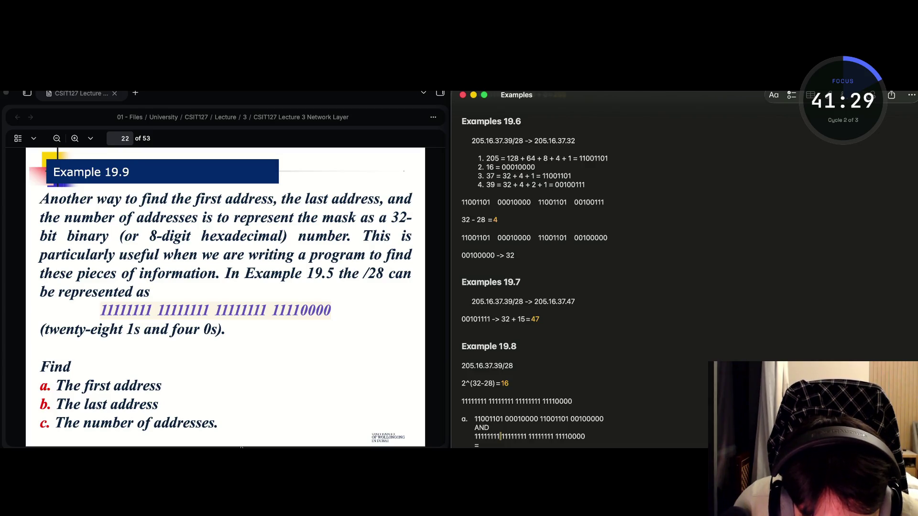
pyautogui.press('Up')
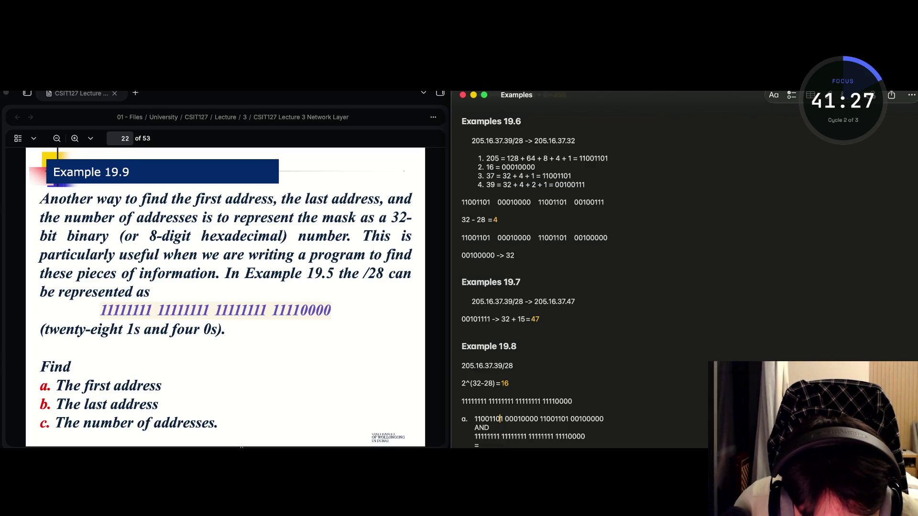
pyautogui.press('Down')
pyautogui.press('Down')
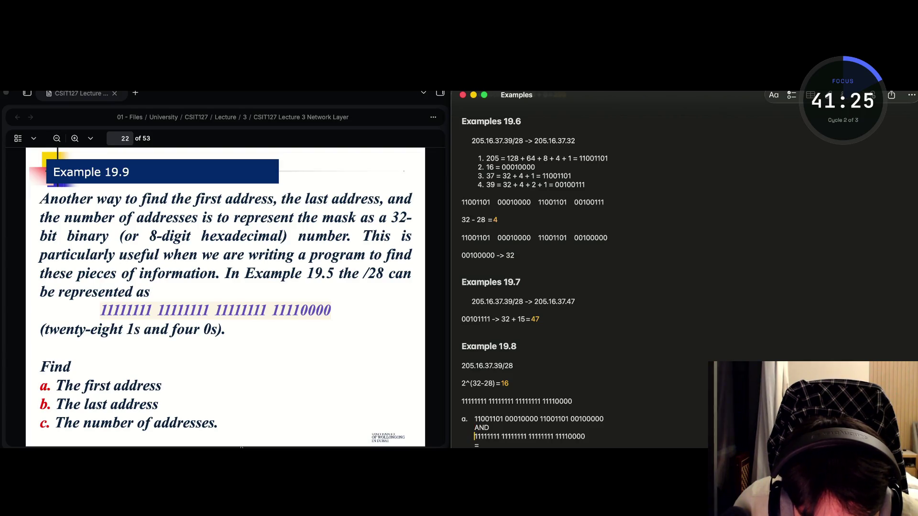
pyautogui.press('Up')
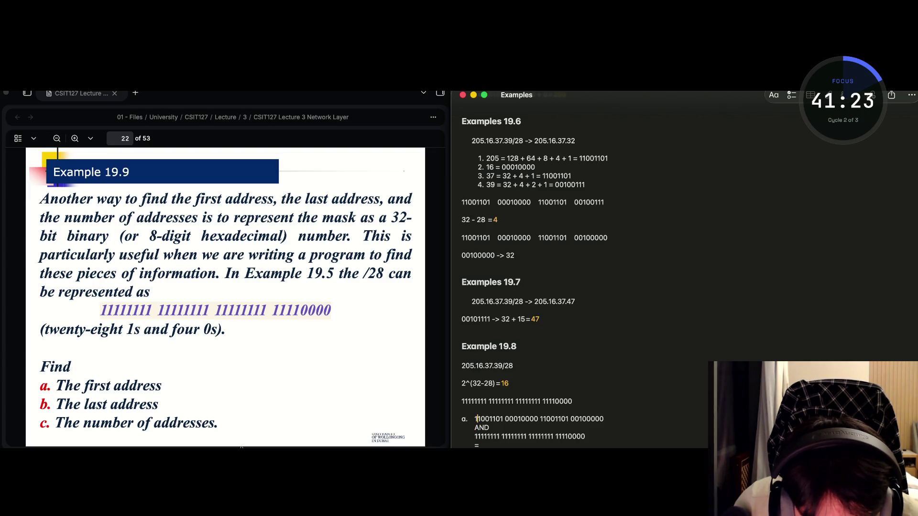
pyautogui.press('Right')
pyautogui.press('Right')
pyautogui.press('Right')
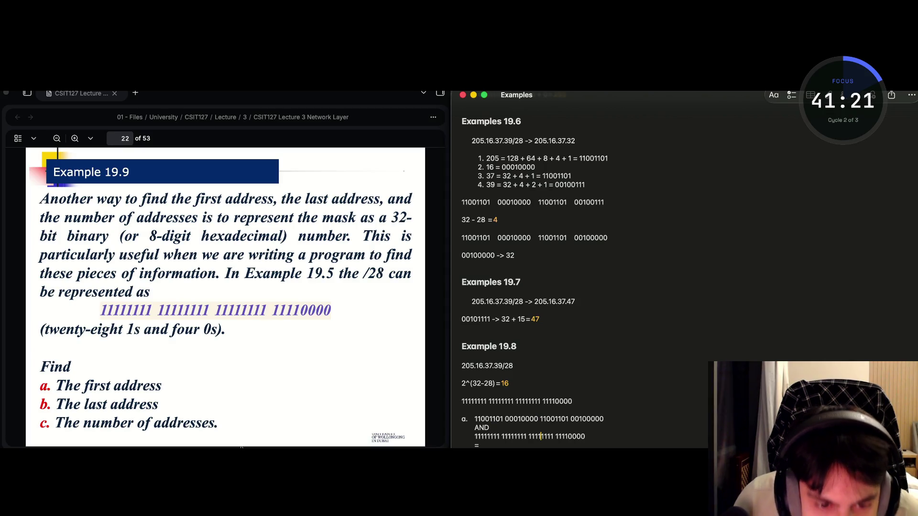
pyautogui.press('Down')
pyautogui.press('Down')
pyautogui.press('Down')
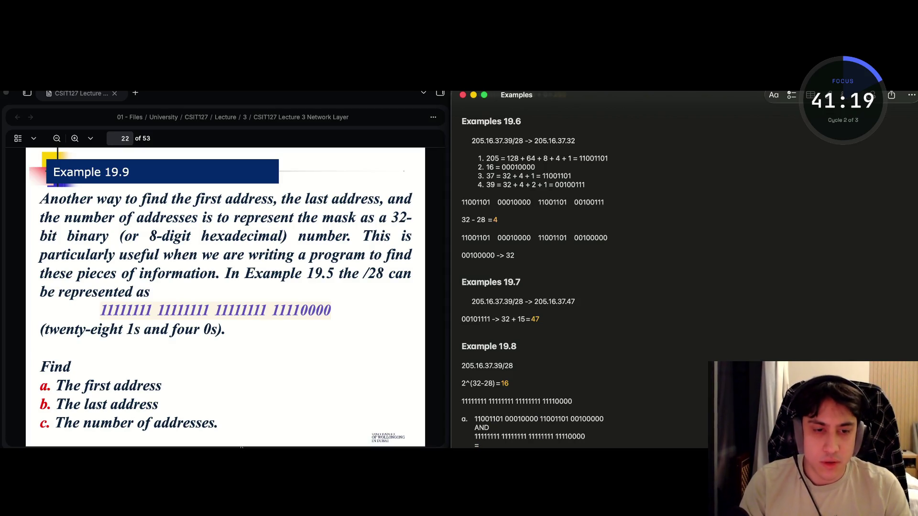
pyautogui.scroll(-1, 533, 273)
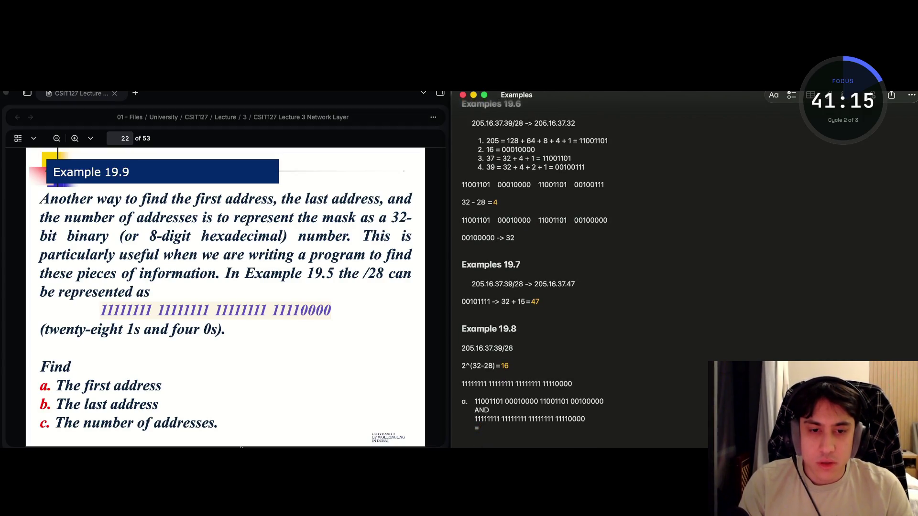
pyautogui.press('Return')
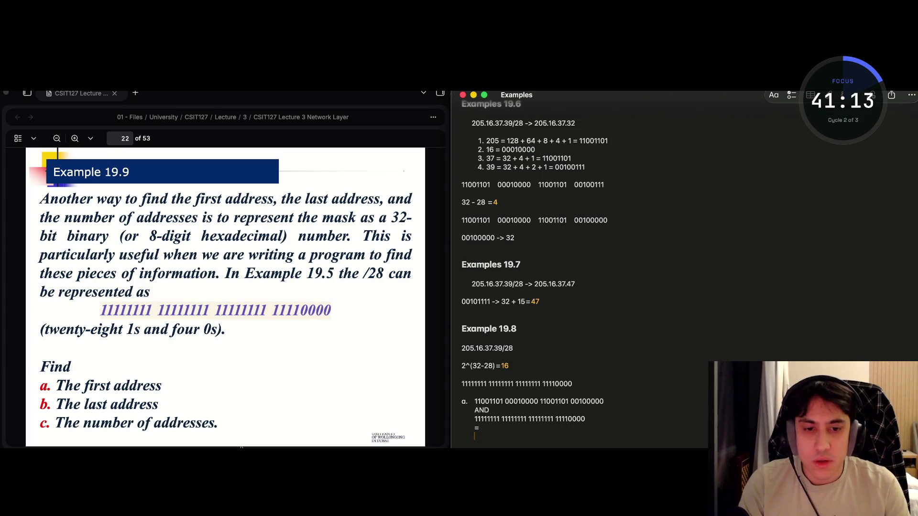
pyautogui.moveTo(585, 419); pyautogui.dragTo(475, 420)
pyautogui.press('super+c')
pyautogui.click(476, 436)
pyautogui.press('super+v')
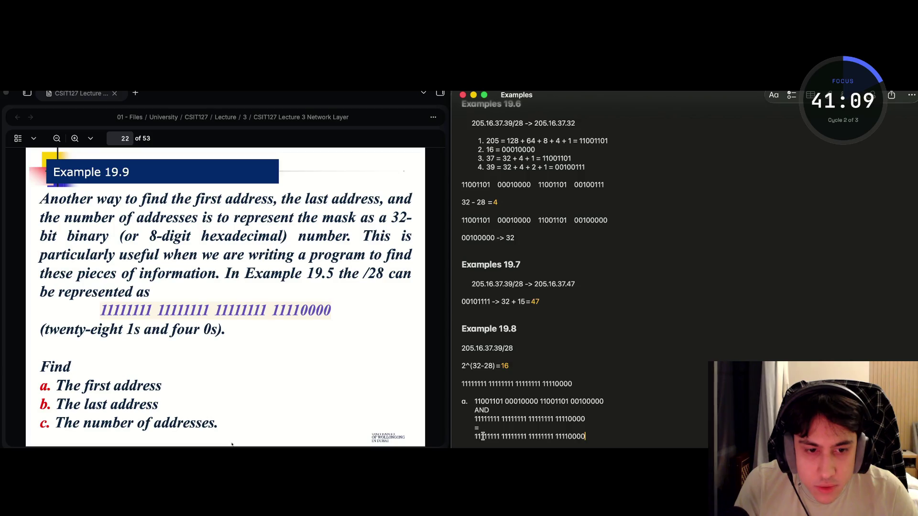
# Change the pasted line's first octet to 11001101.
pyautogui.click(568, 437)
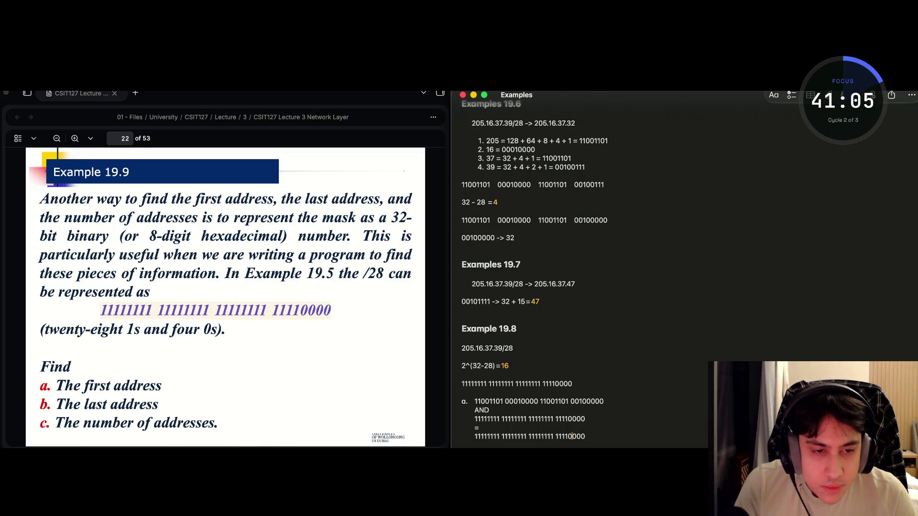
pyautogui.click(585, 436)
pyautogui.click(577, 436)
pyautogui.click(581, 437)
pyautogui.click(585, 436)
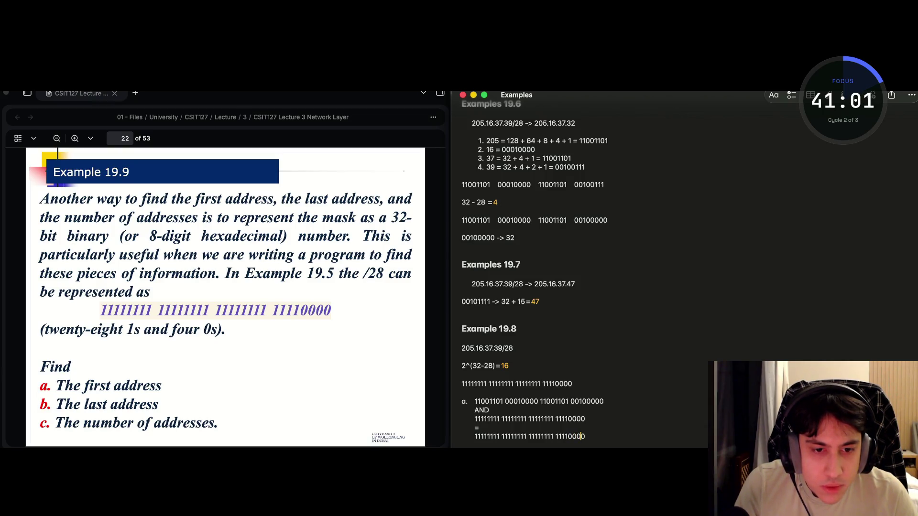
pyautogui.click(553, 436)
pyautogui.click(480, 436)
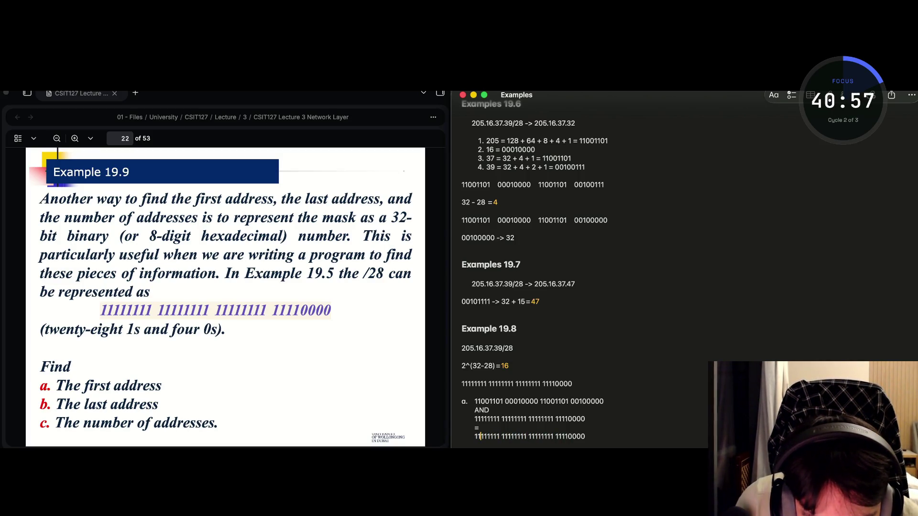
pyautogui.click(484, 436)
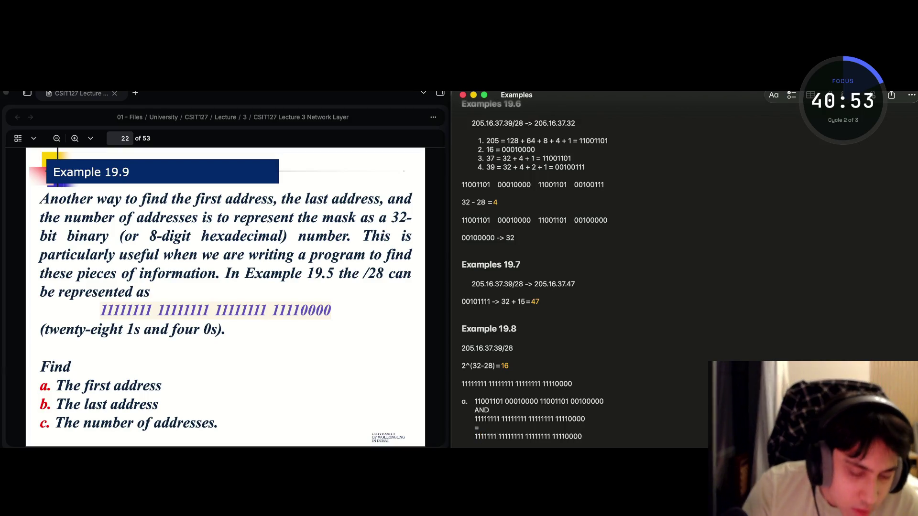
pyautogui.press('BackSpace')
pyautogui.write('0')
pyautogui.click(487, 437)
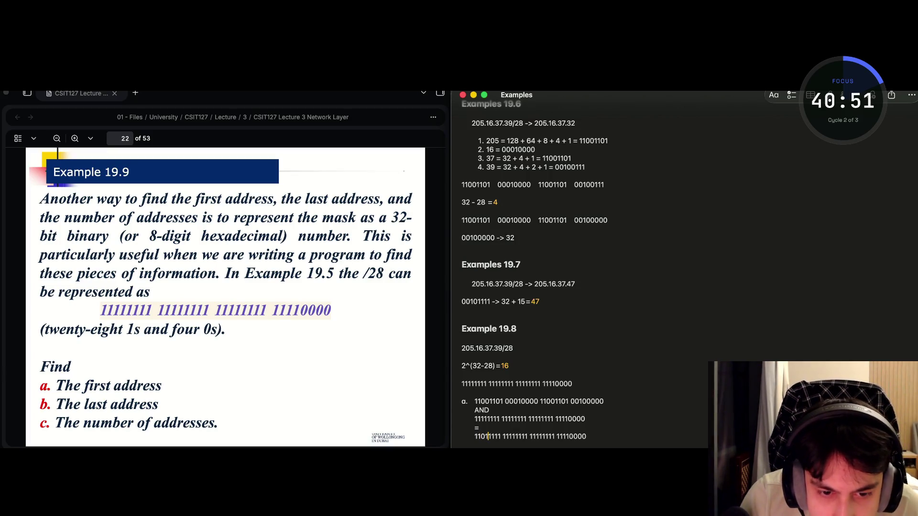
pyautogui.press('BackSpace')
pyautogui.write('0')
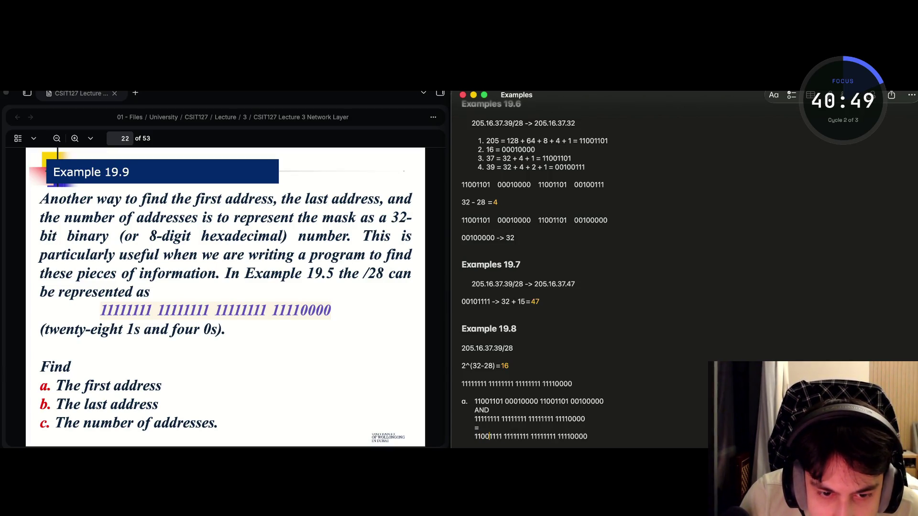
pyautogui.press('Right')
pyautogui.press('Right')
pyautogui.press('BackSpace')
pyautogui.write('0')
pyautogui.press('Right')
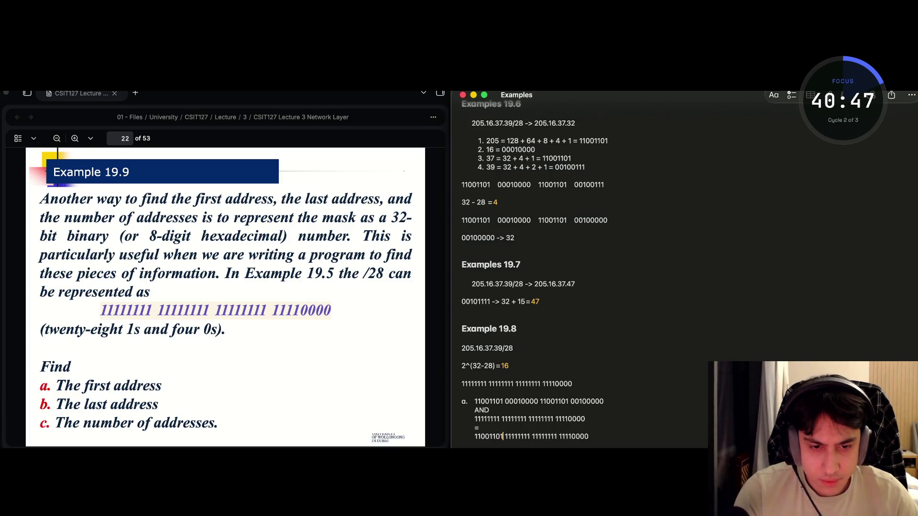
# Turn the second octet of the result line into 00010000.
pyautogui.press('Right')
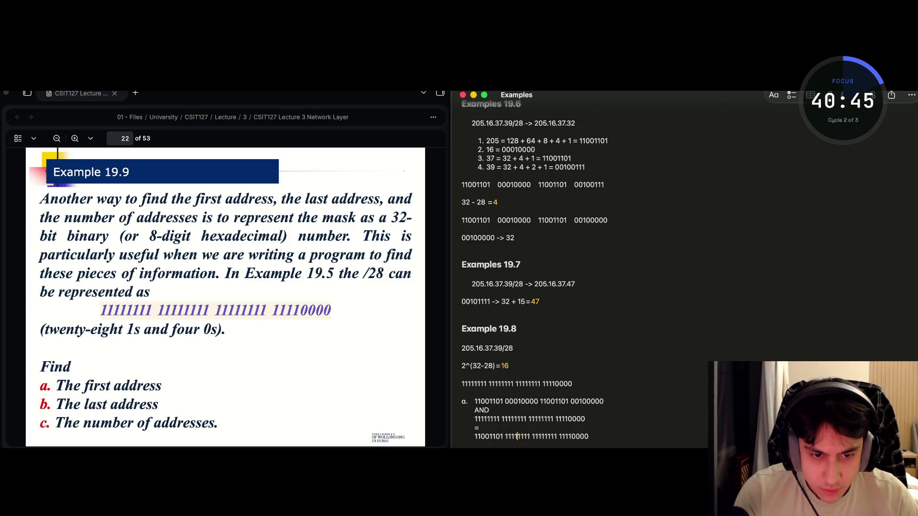
pyautogui.press('BackSpace')
pyautogui.press('BackSpace')
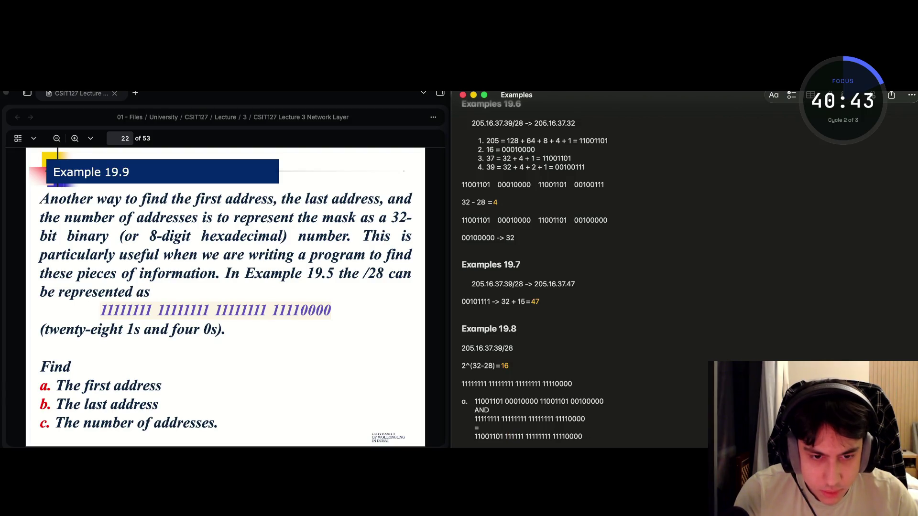
pyautogui.press('BackSpace')
pyautogui.write('000')
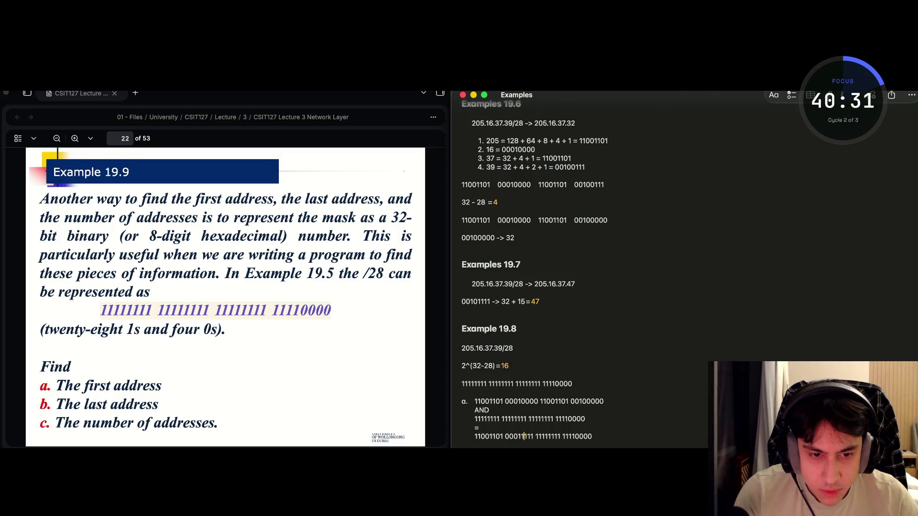
pyautogui.press('Right')
pyautogui.press('Right')
pyautogui.press('Right')
pyautogui.press('BackSpace')
pyautogui.press('BackSpace')
pyautogui.press('BackSpace')
pyautogui.write('0')
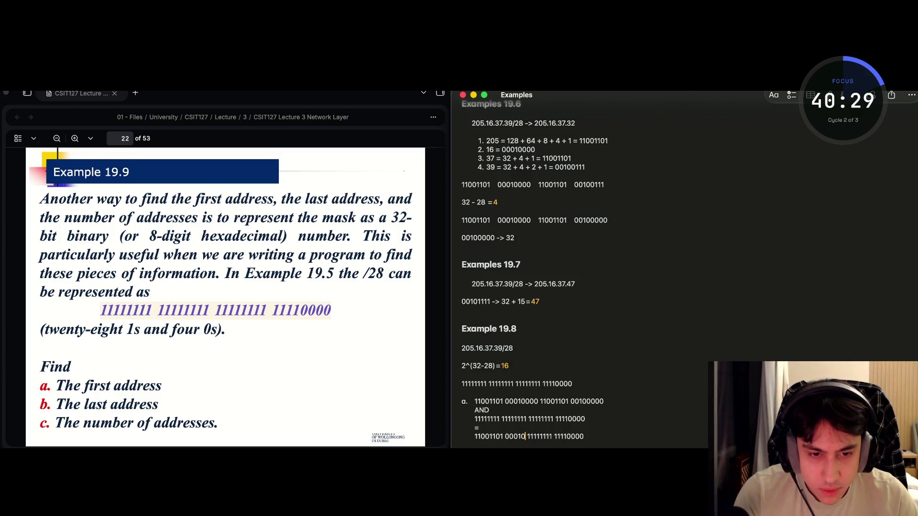
pyautogui.write('000')
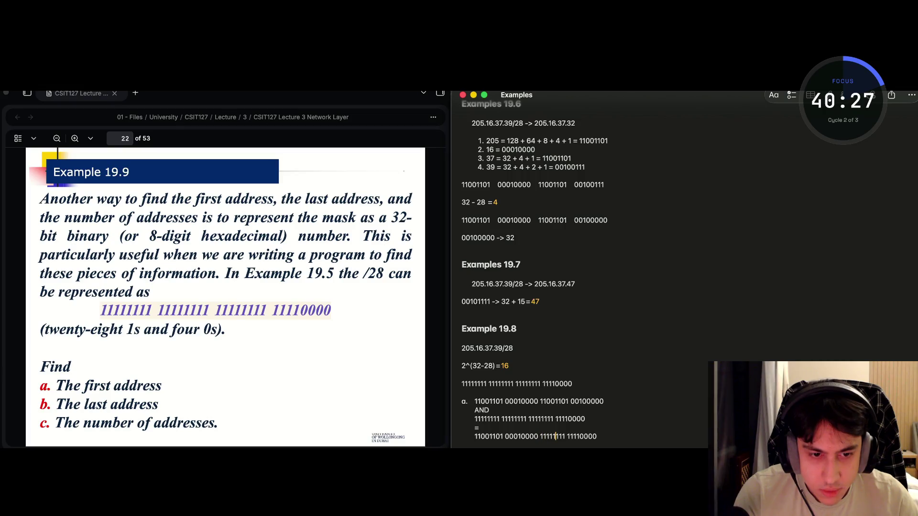
# Edit the third octet to 11001101 and the last octet to 00110000.
pyautogui.press('Left')
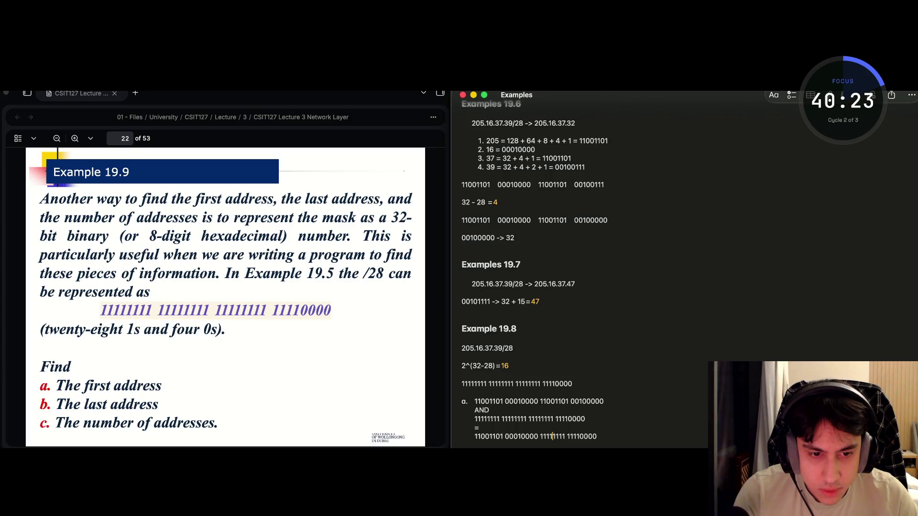
pyautogui.press('BackSpace')
pyautogui.press('Delete')
pyautogui.write('00')
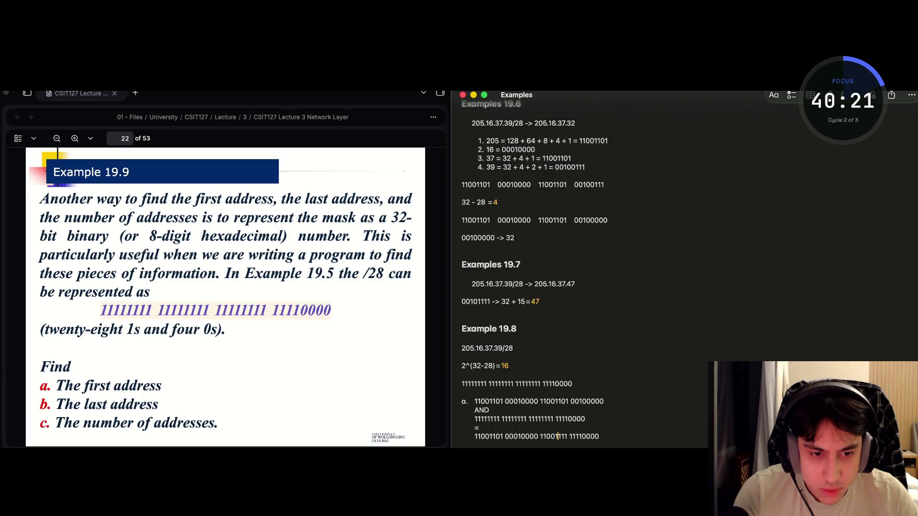
pyautogui.press('Right')
pyautogui.press('Right')
pyautogui.press('Right')
pyautogui.press('BackSpace')
pyautogui.write('0')
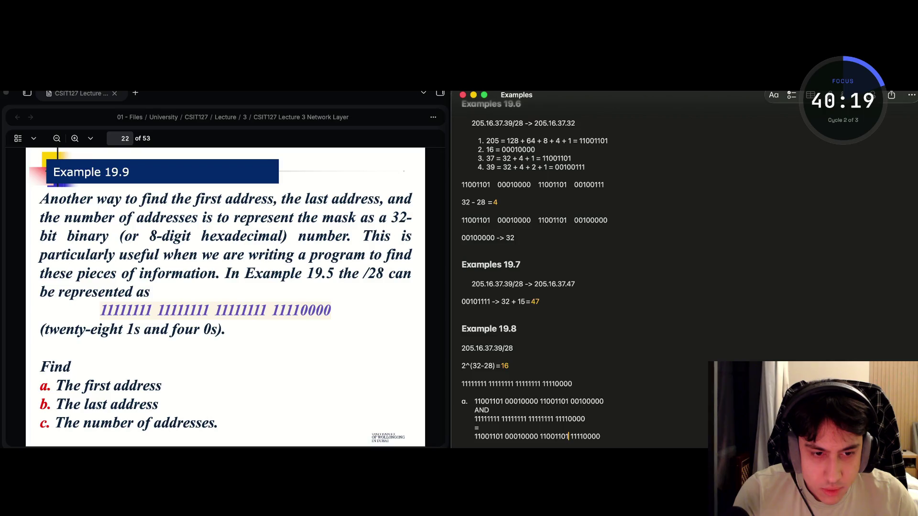
pyautogui.click(580, 436)
pyautogui.click(572, 437)
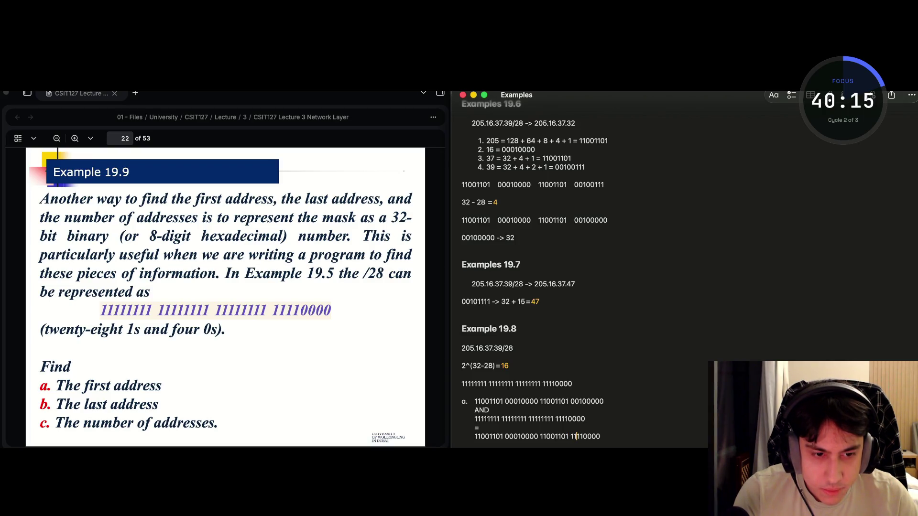
pyautogui.press('BackSpace')
pyautogui.press('BackSpace')
pyautogui.write('00')
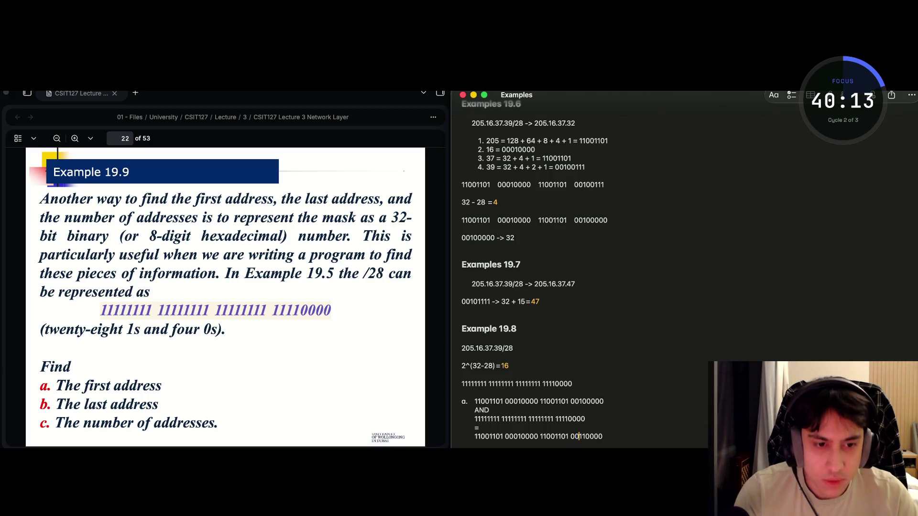
pyautogui.click(630, 436)
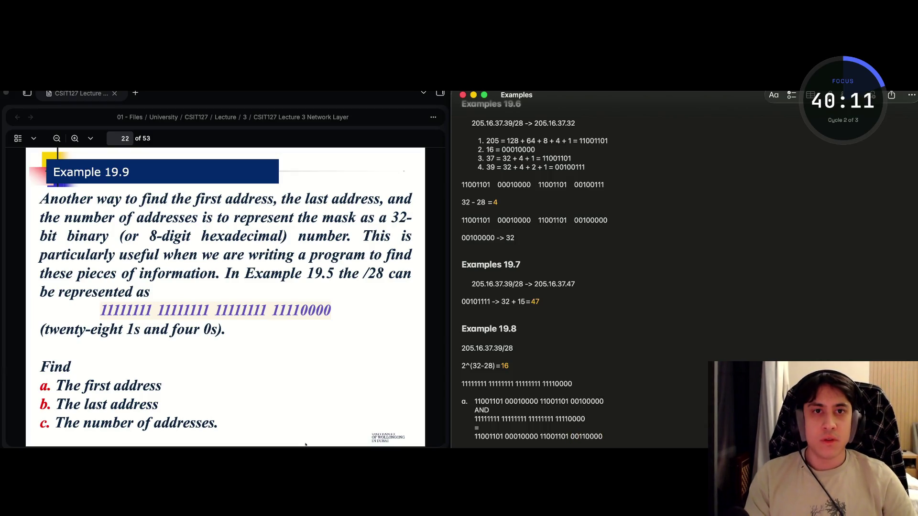
# Replace the last octet of item a.'s address with Example 19.6's 00100111.
pyautogui.scroll(-10, 275, 351)
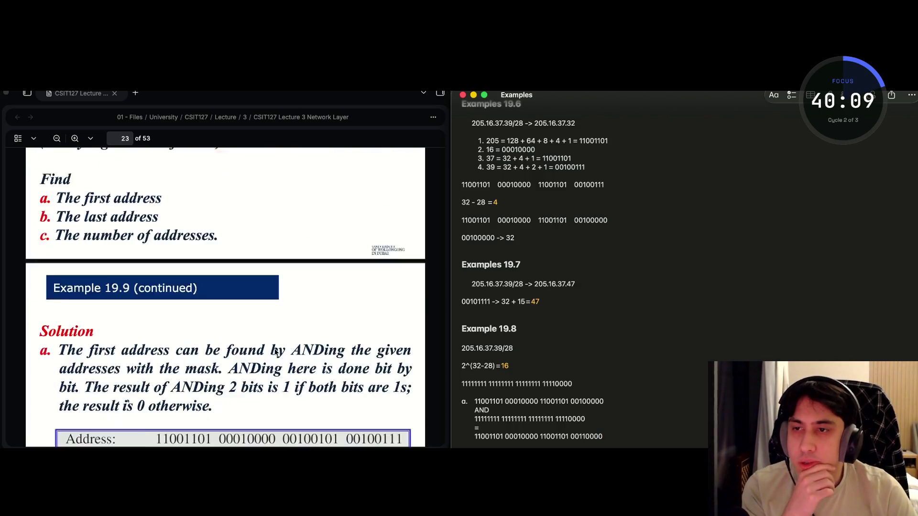
pyautogui.scroll(1, 275, 352)
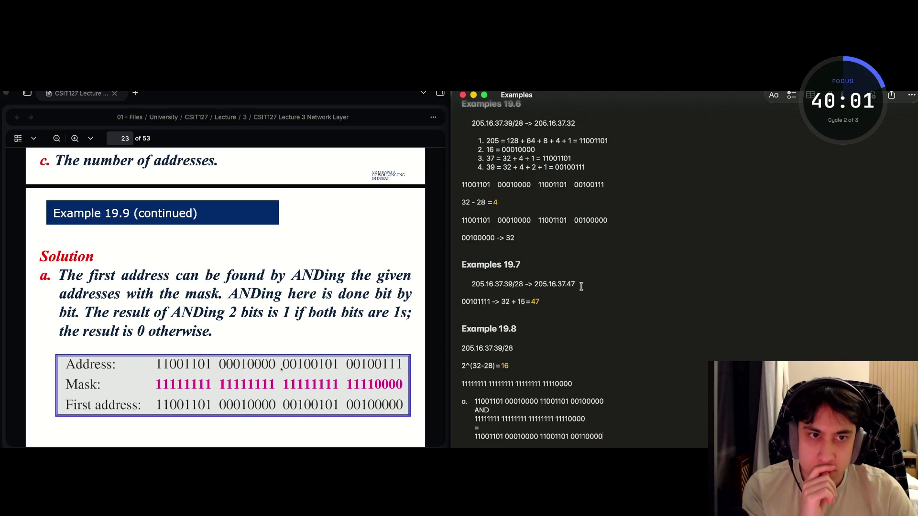
pyautogui.doubleClick(588, 186)
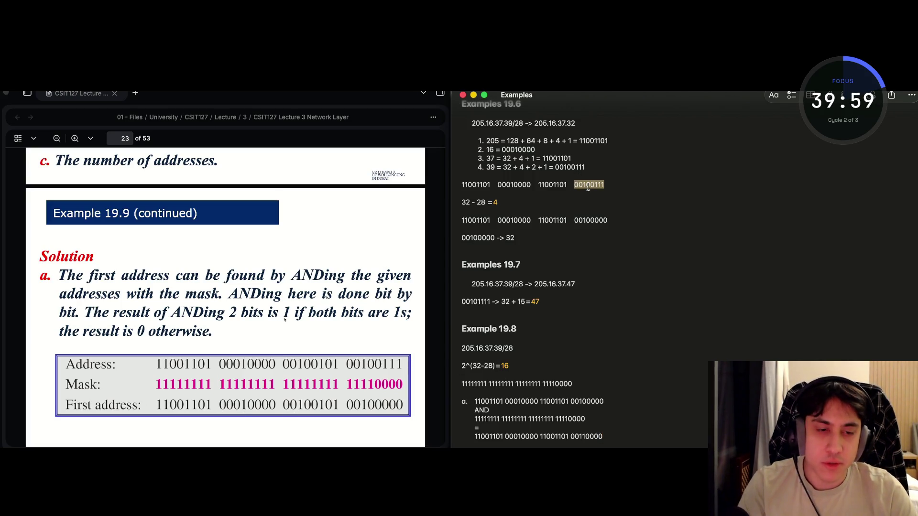
pyautogui.doubleClick(584, 402)
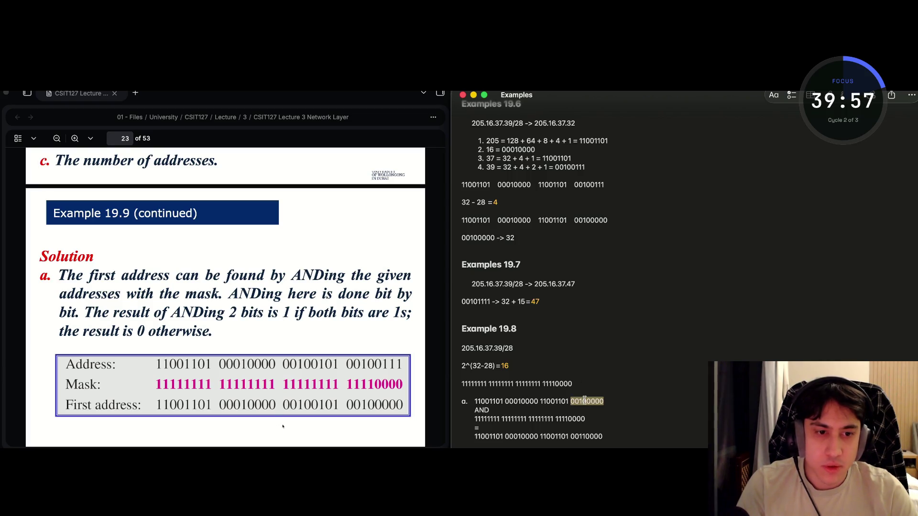
pyautogui.press('super+v')
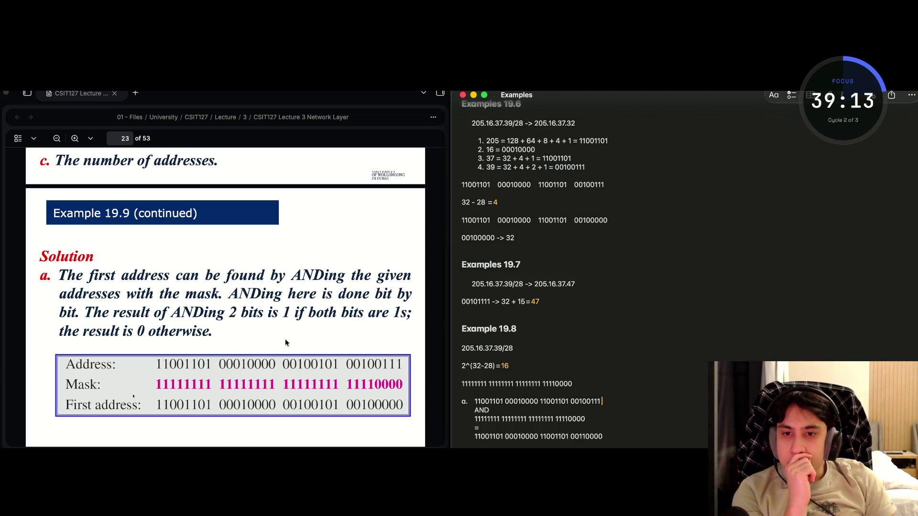
pyautogui.scroll(-5, 286, 342)
pyautogui.scroll(2, 286, 343)
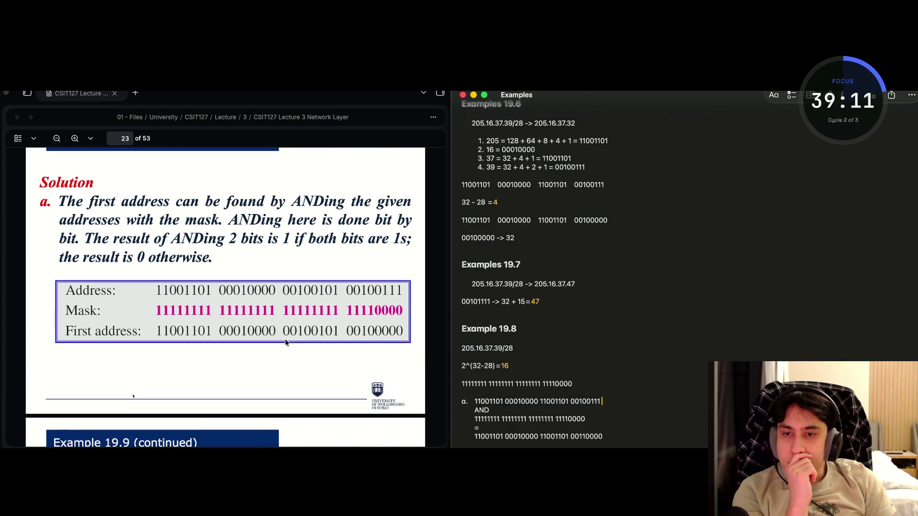
pyautogui.scroll(-6, 285, 340)
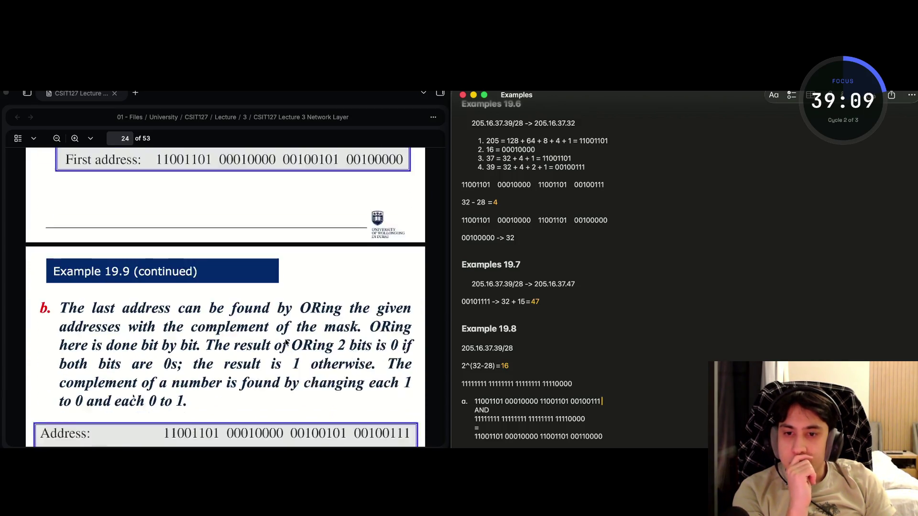
pyautogui.scroll(-4, 285, 340)
pyautogui.scroll(5, 285, 339)
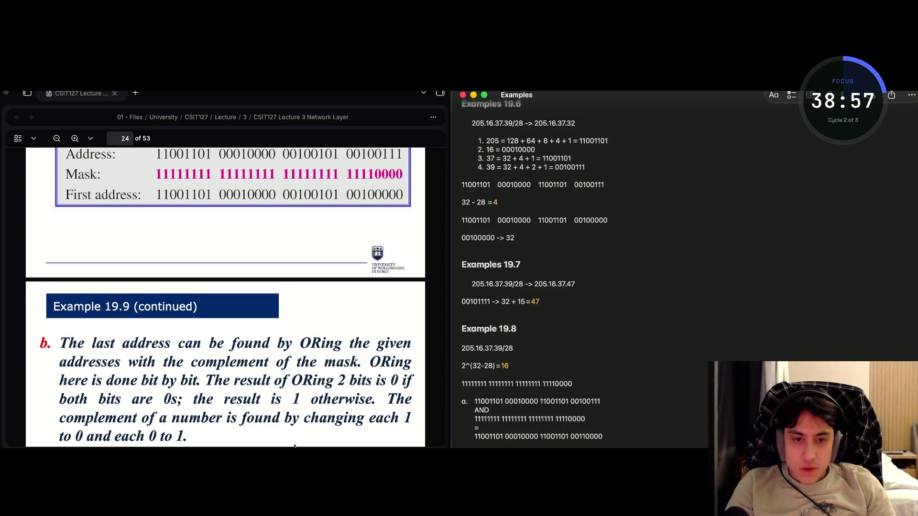
pyautogui.press('Return')
pyautogui.write('b.')
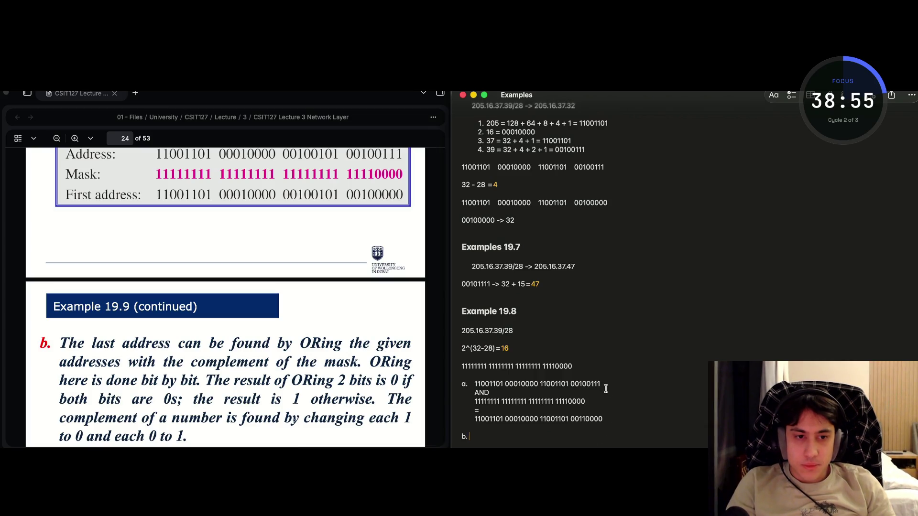
pyautogui.moveTo(601, 383); pyautogui.dragTo(474, 382)
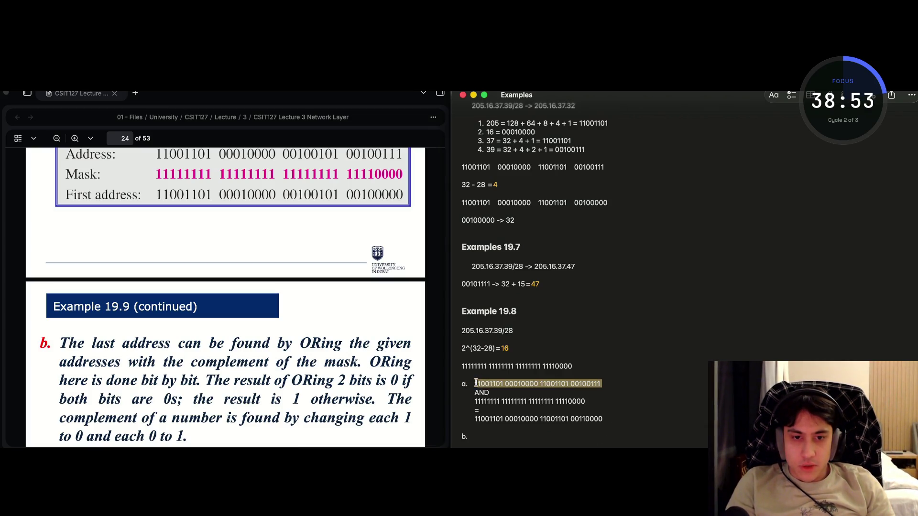
pyautogui.hotkey('ctrl', 'c')
pyautogui.click(474, 436)
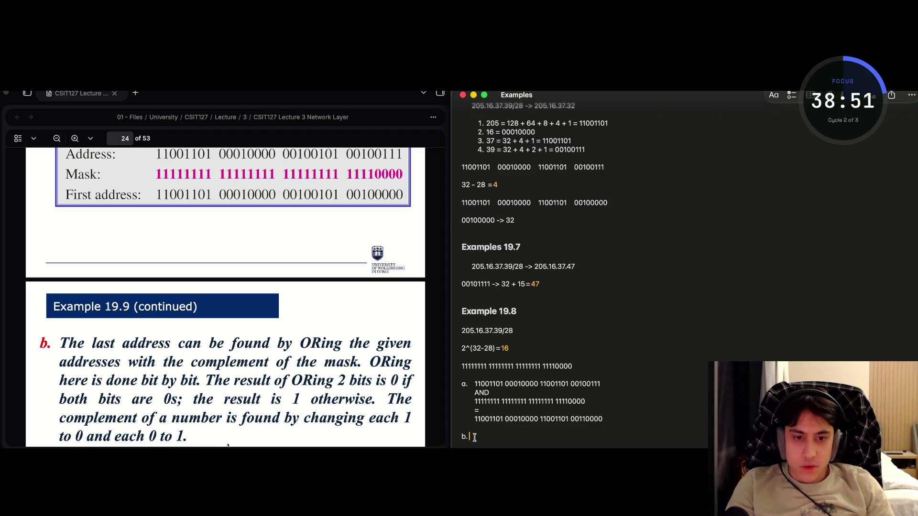
pyautogui.hotkey('ctrl', 'v')
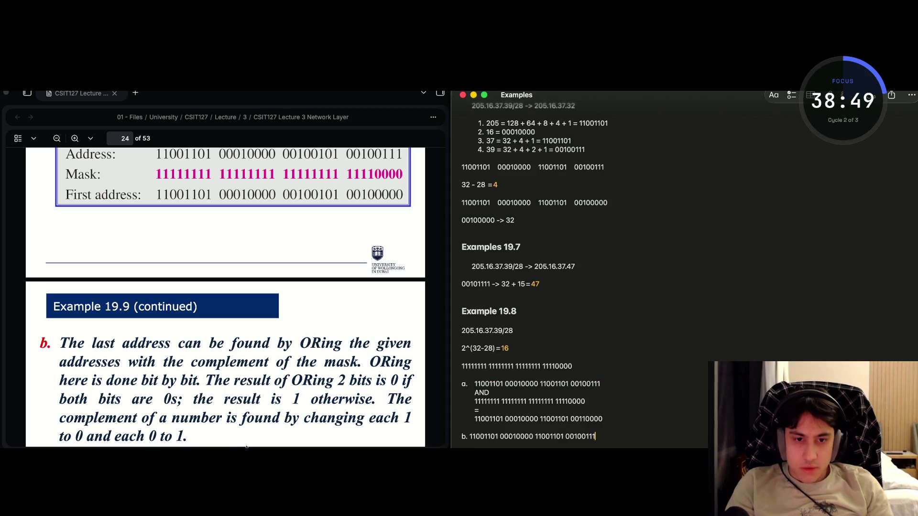
# Draft an OR line and a zeros line under part b.'s address.
pyautogui.press('Return')
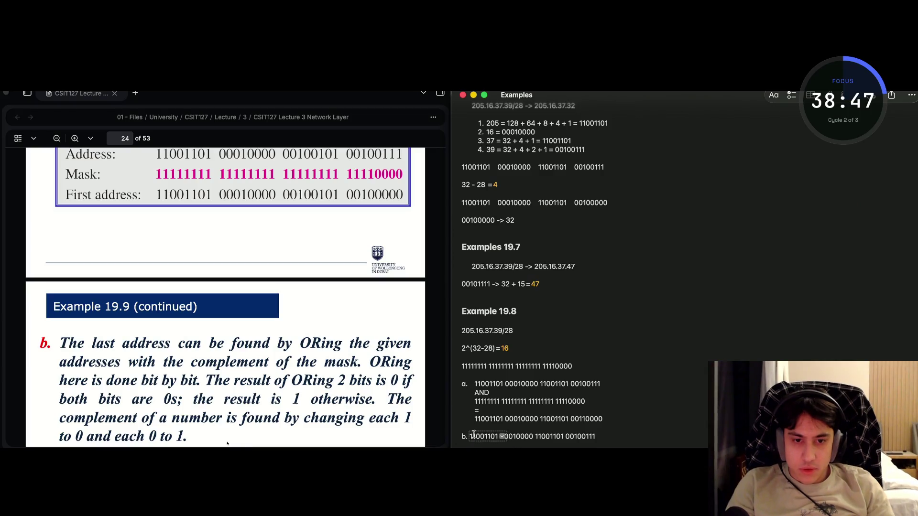
pyautogui.click(468, 437)
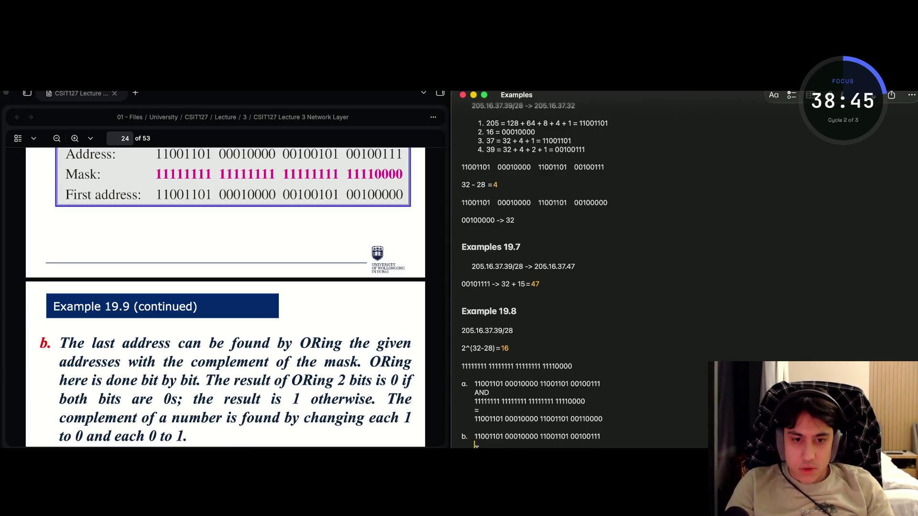
pyautogui.write('OR')
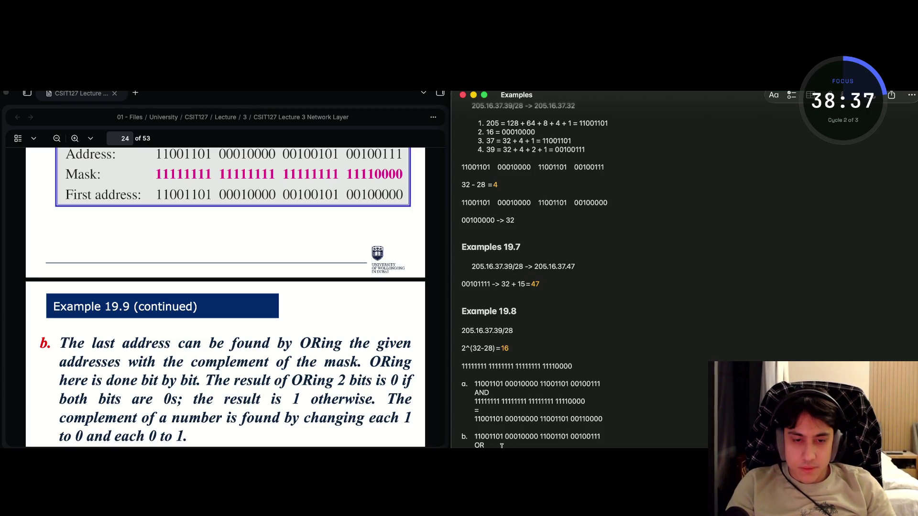
pyautogui.press('Return')
pyautogui.write('0000')
pyautogui.moveTo(492, 436); pyautogui.dragTo(474, 437)
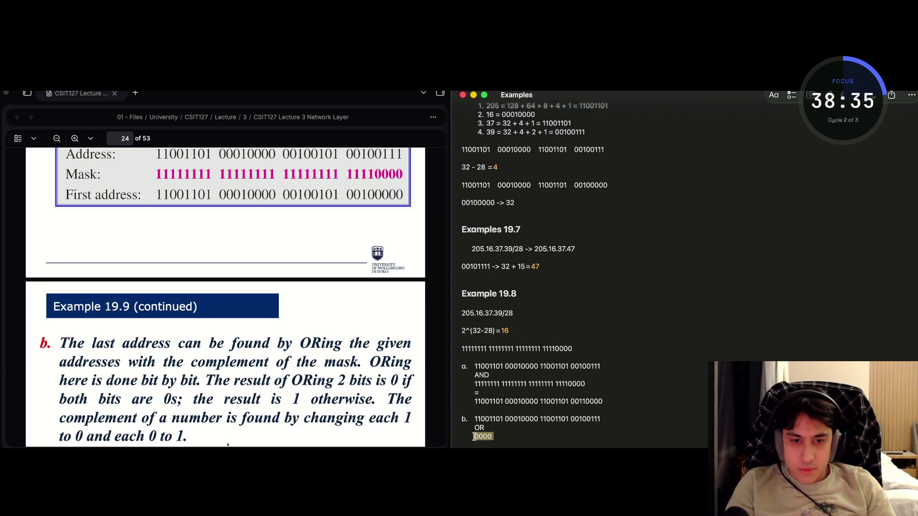
pyautogui.click(497, 436)
pyautogui.write('0000')
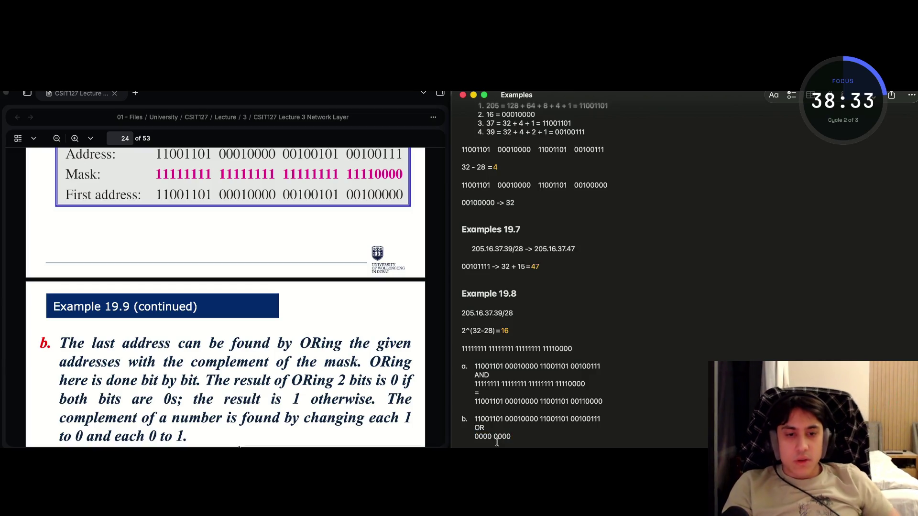
pyautogui.write(' 0000')
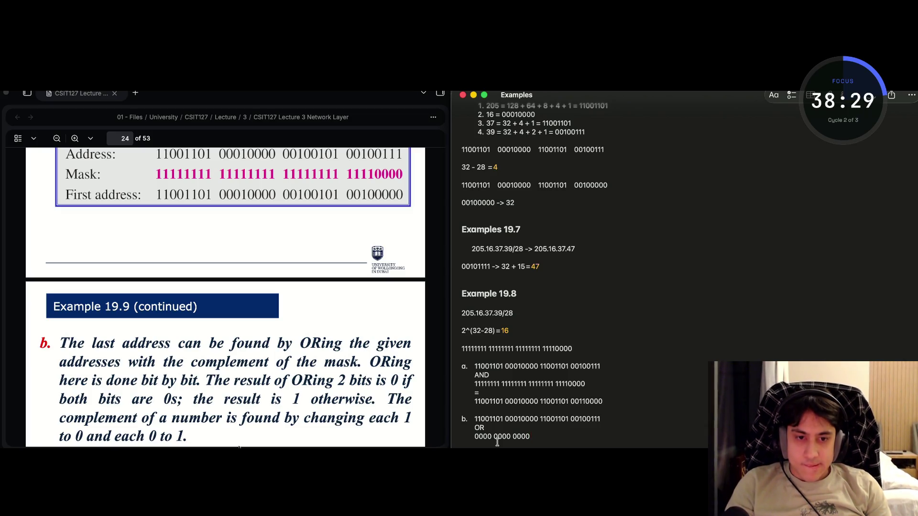
pyautogui.press('BackSpace')
pyautogui.press('BackSpace')
pyautogui.press('BackSpace')
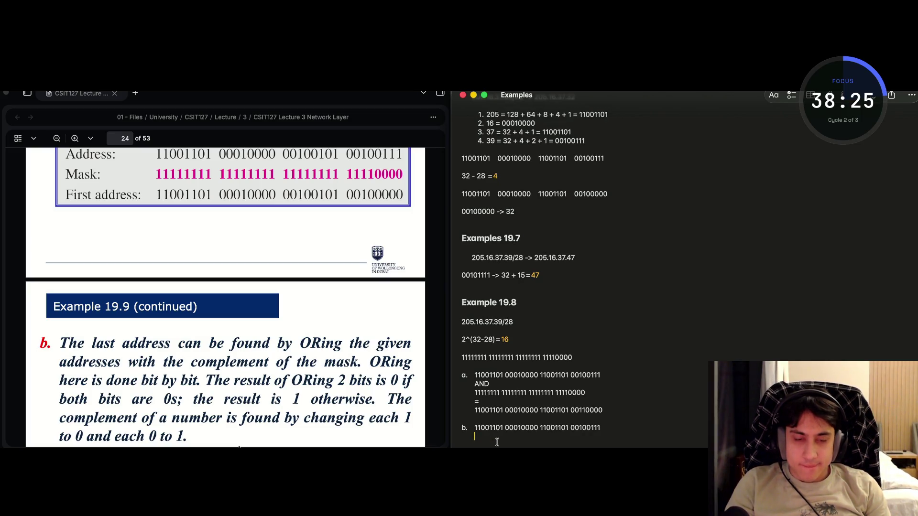
pyautogui.write('OR')
pyautogui.press('Return')
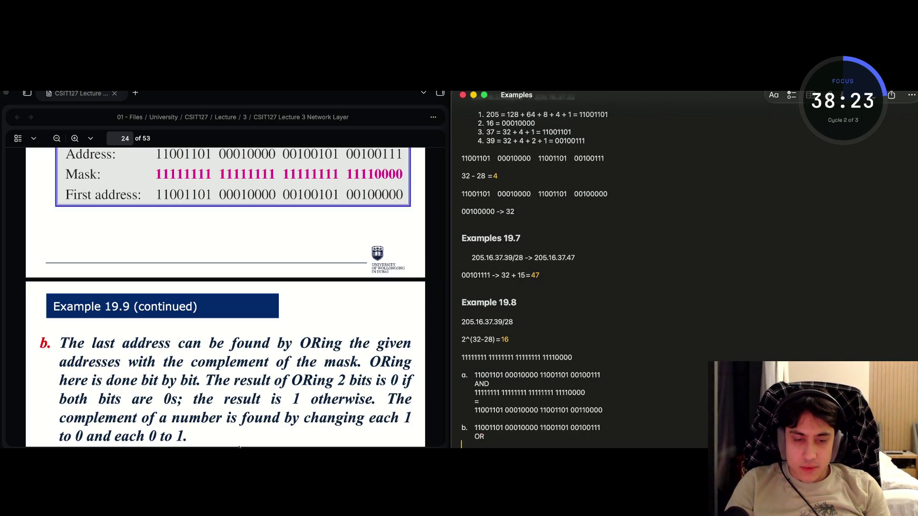
pyautogui.write('0')
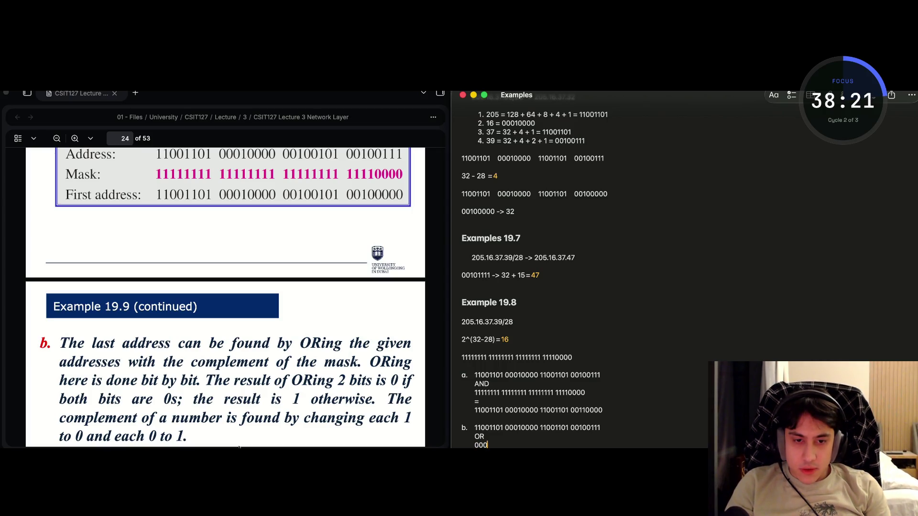
pyautogui.write('000000')
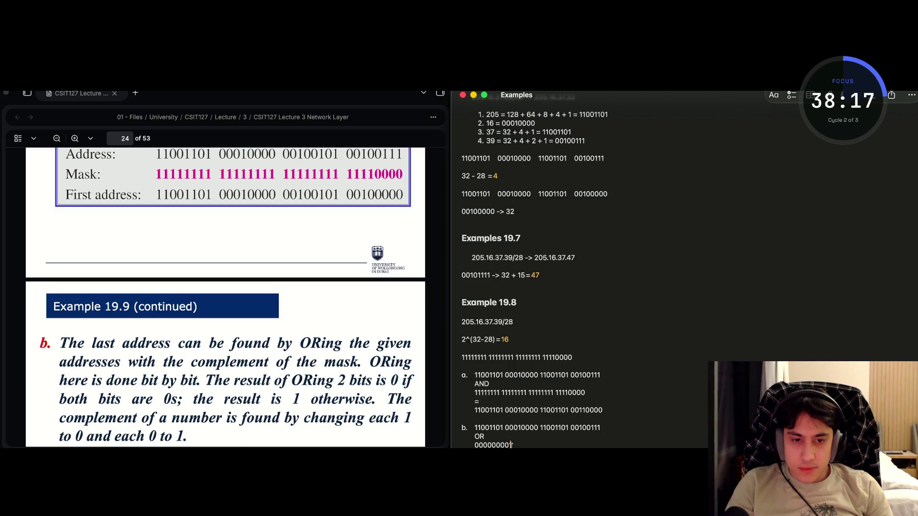
pyautogui.moveTo(511, 445); pyautogui.dragTo(475, 438)
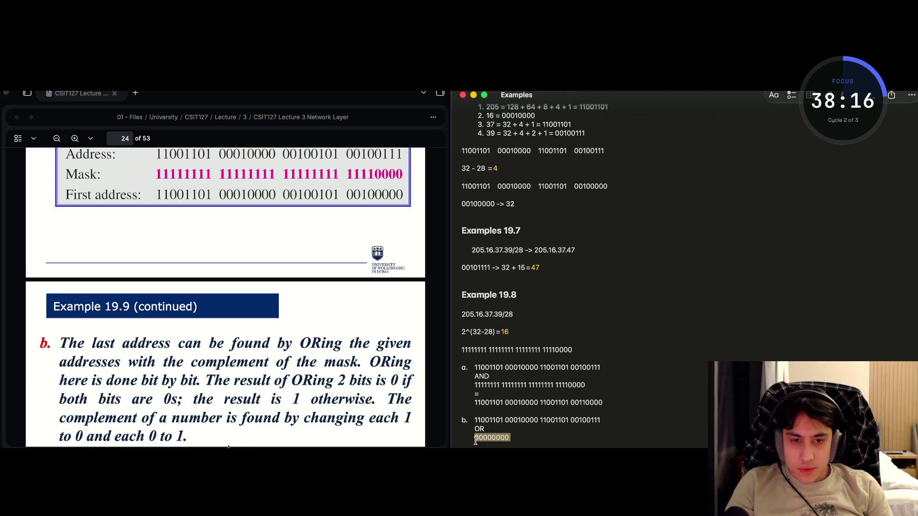
pyautogui.hotkey('ctrl', 'c')
pyautogui.click(517, 439)
pyautogui.hotkey('ctrl', 'v')
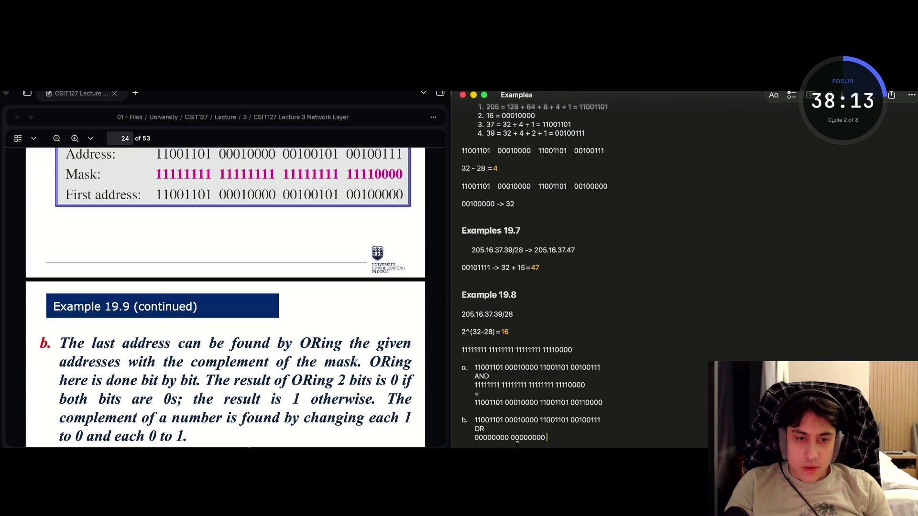
pyautogui.press('super+v')
pyautogui.press('super+v')
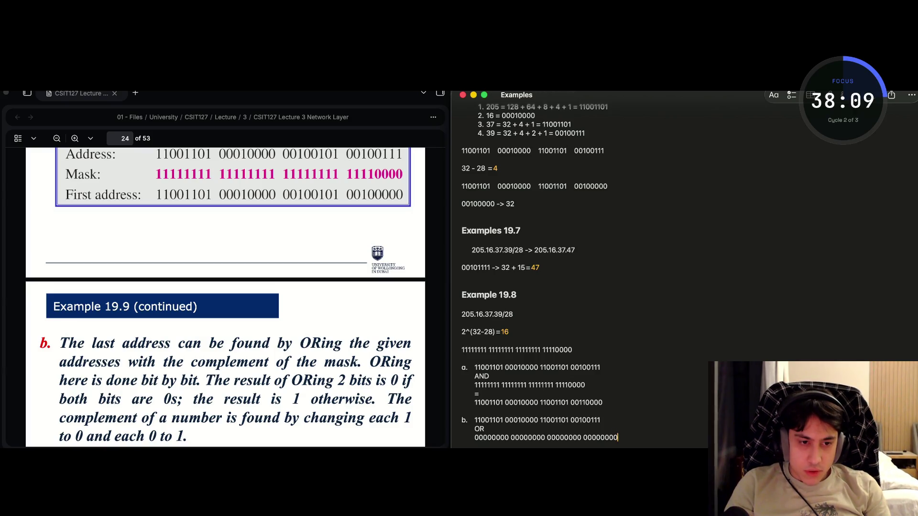
pyautogui.press('BackSpace')
pyautogui.press('BackSpace')
pyautogui.press('BackSpace')
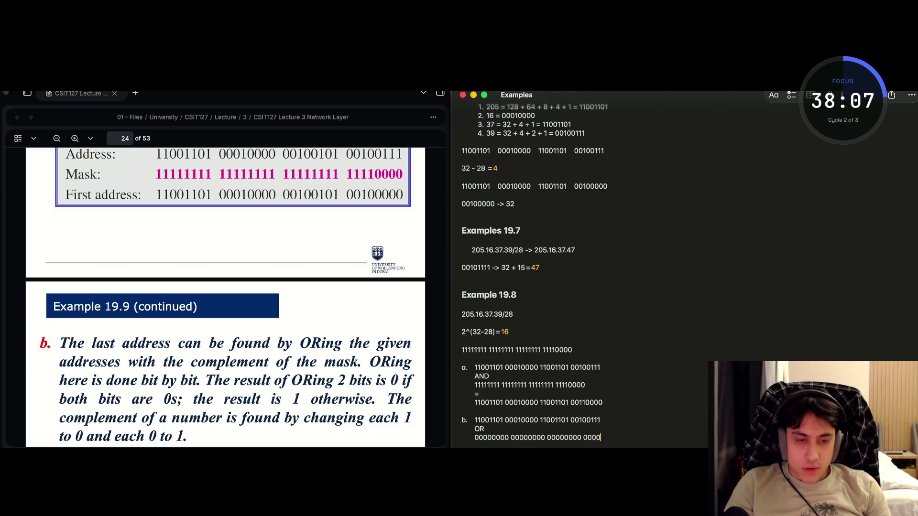
pyautogui.write('11 ')
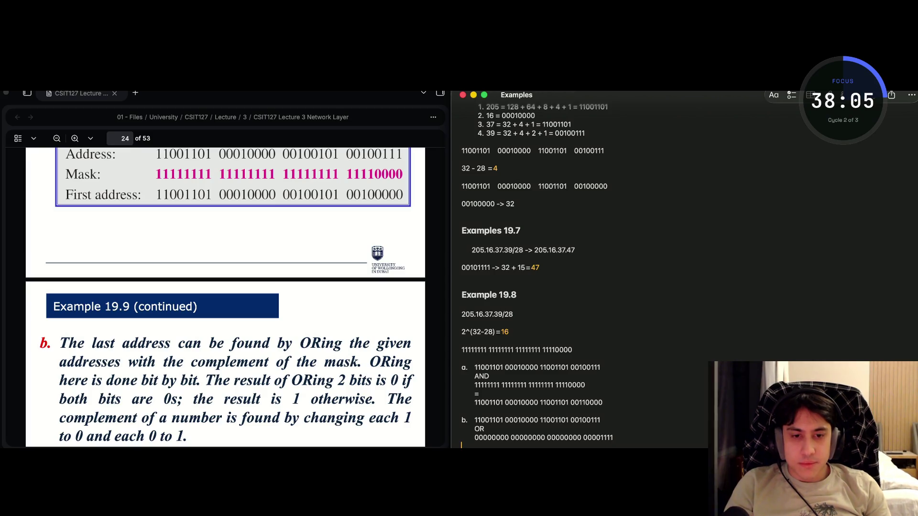
pyautogui.write('=')
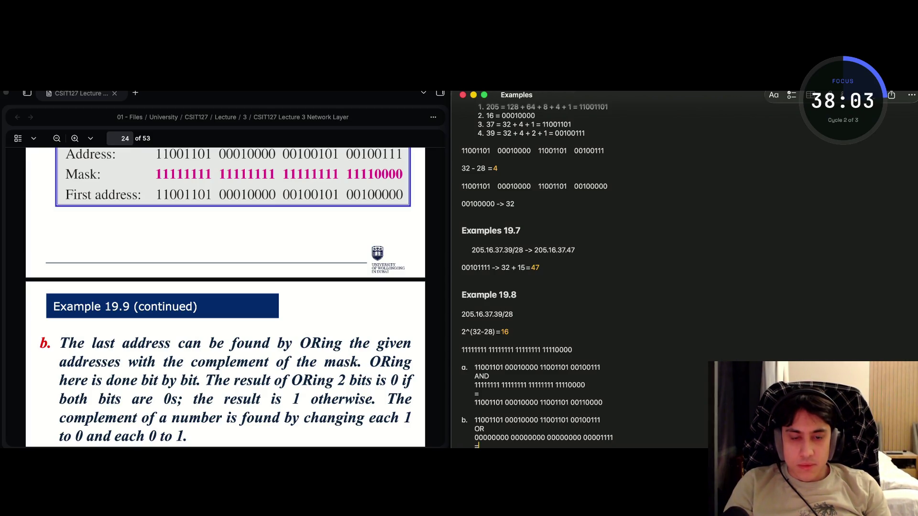
pyautogui.press('Return')
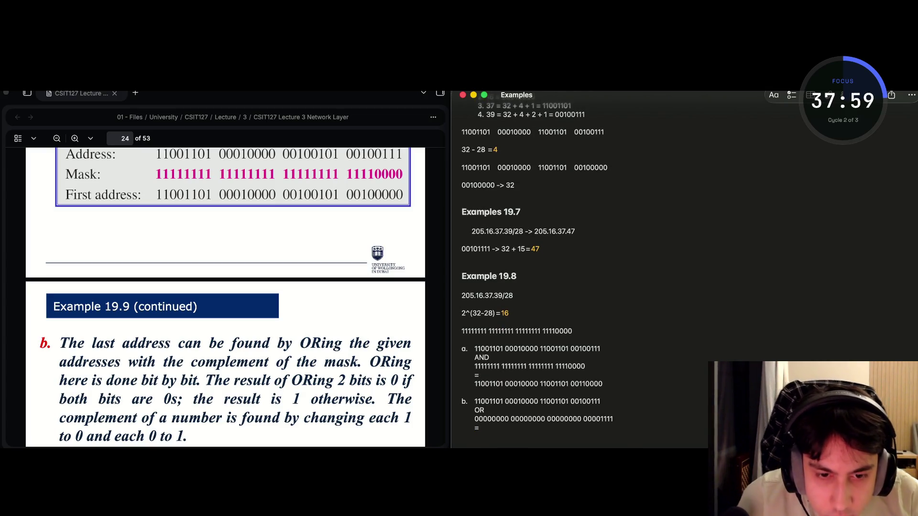
pyautogui.write('1100110')
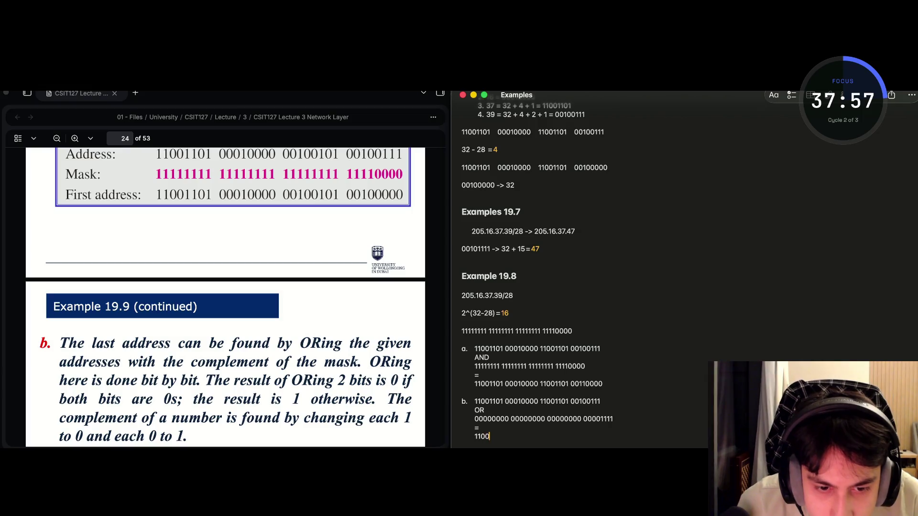
pyautogui.write('1 ')
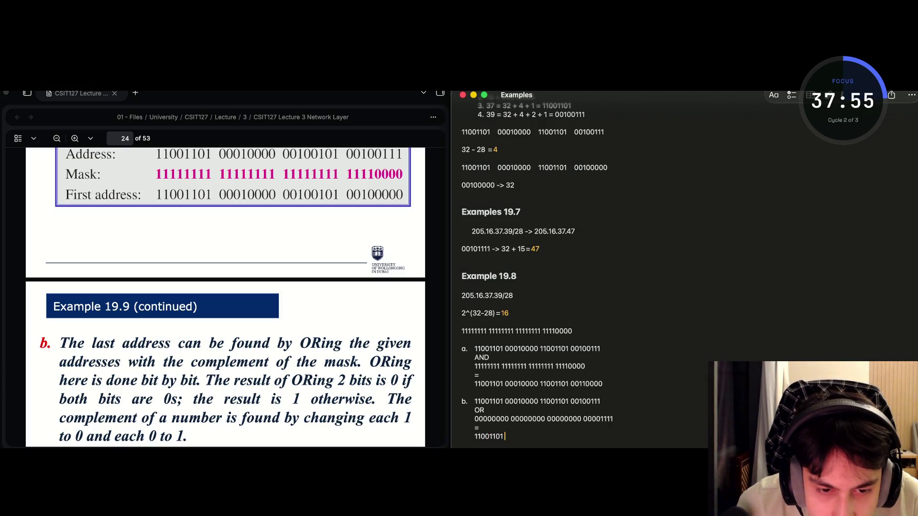
pyautogui.write('00')
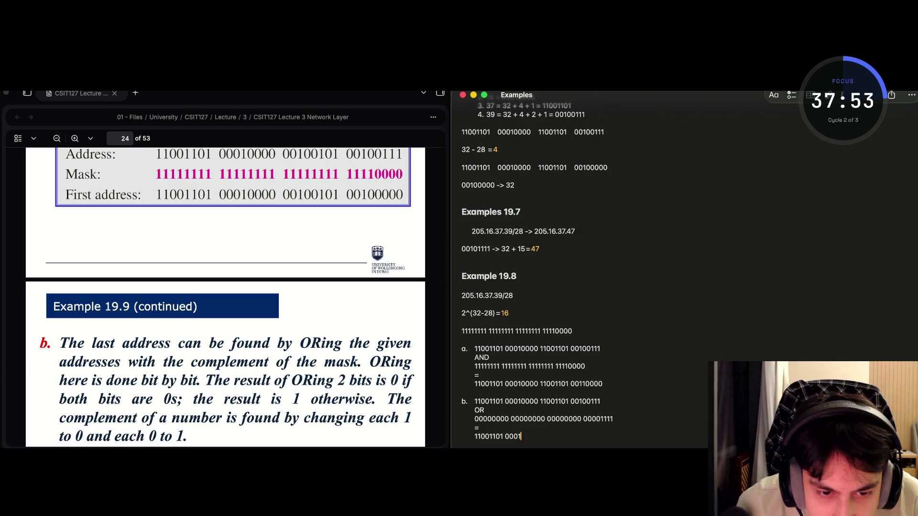
pyautogui.write('01000')
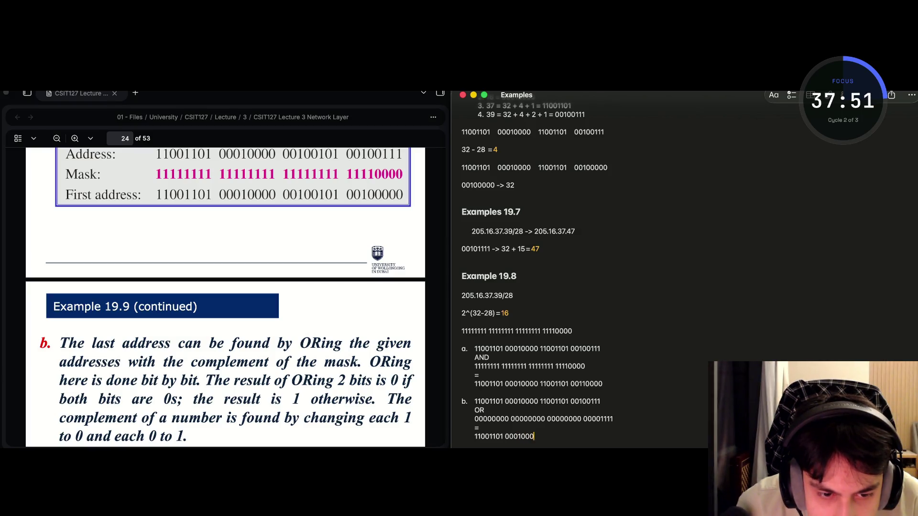
pyautogui.write('0 11')
pyautogui.write('001101')
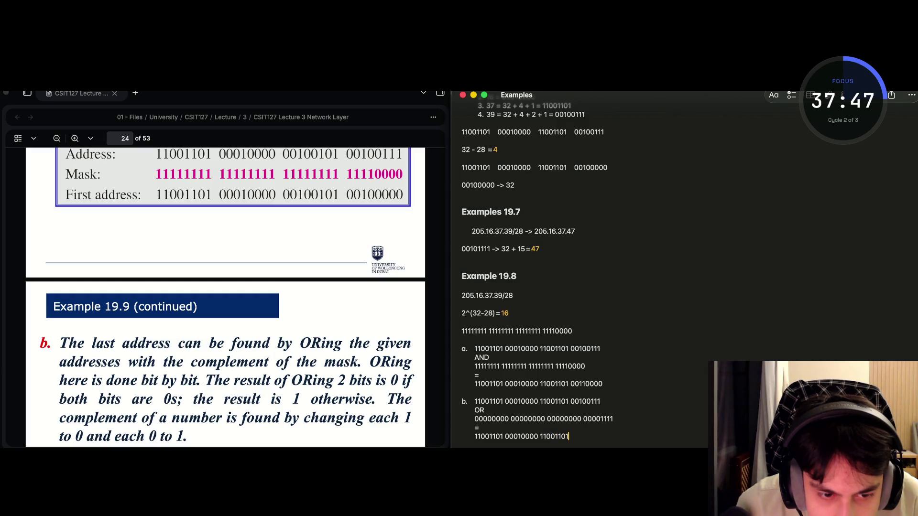
pyautogui.write(' 0')
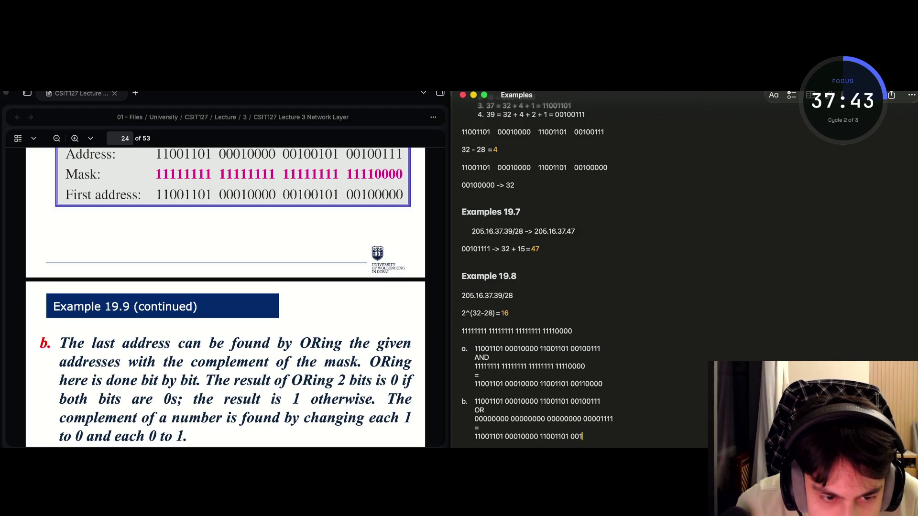
pyautogui.write('0')
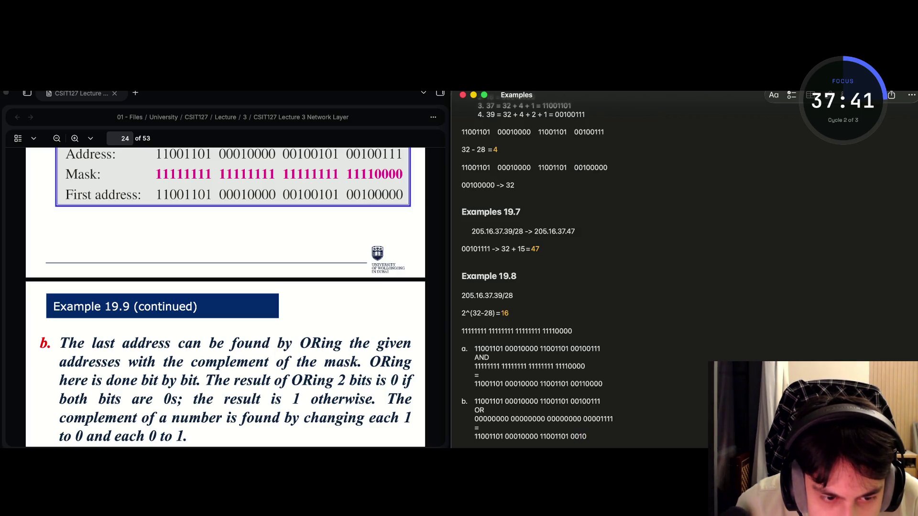
pyautogui.write('101111')
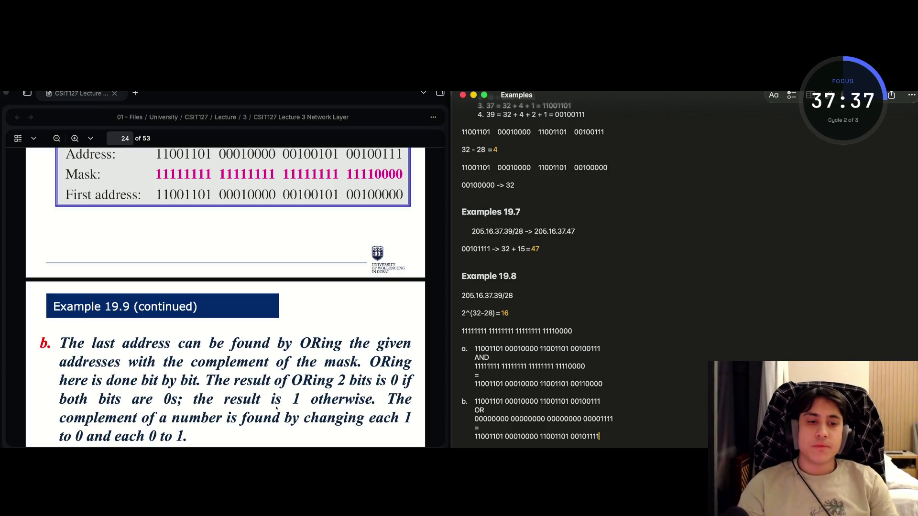
pyautogui.scroll(-5, 241, 351)
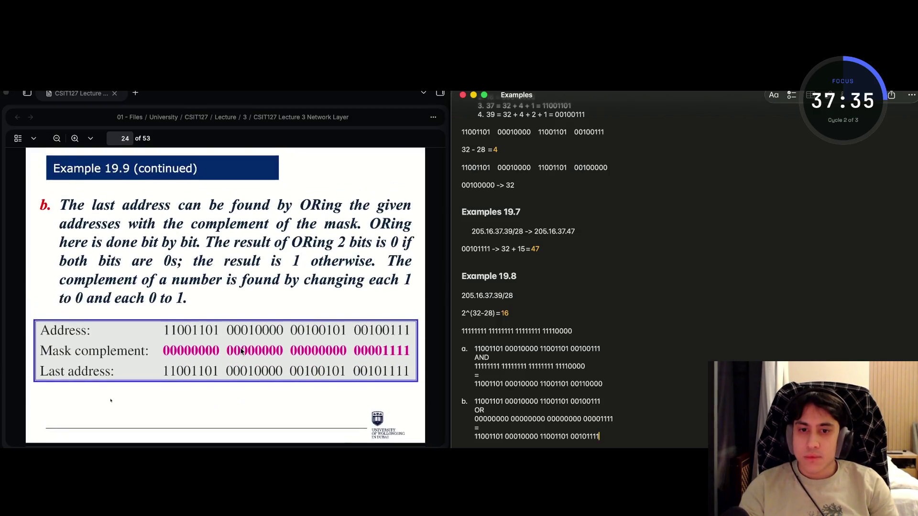
# Scroll the lecture PDF from the Example 19.9 mask-complement table down to Figure 19.6.
pyautogui.scroll(1, 241, 351)
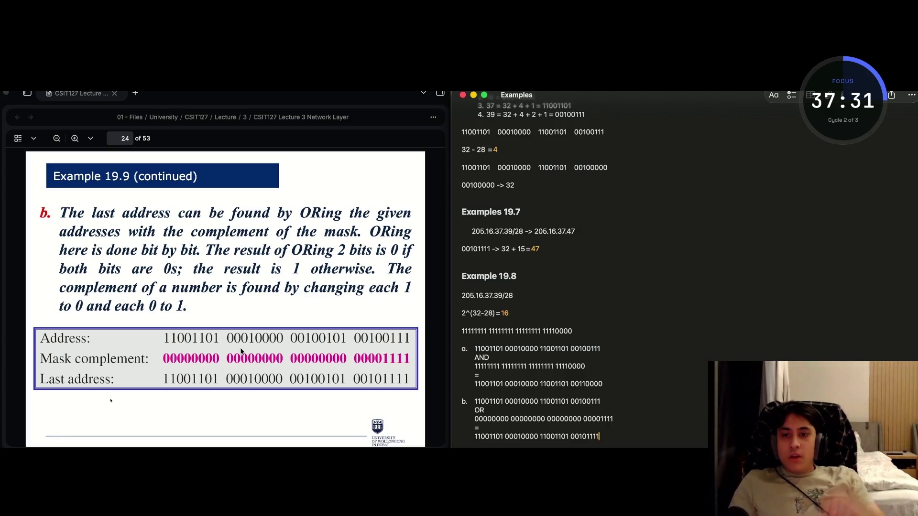
pyautogui.scroll(5, 28, 262)
pyautogui.scroll(-2, 29, 262)
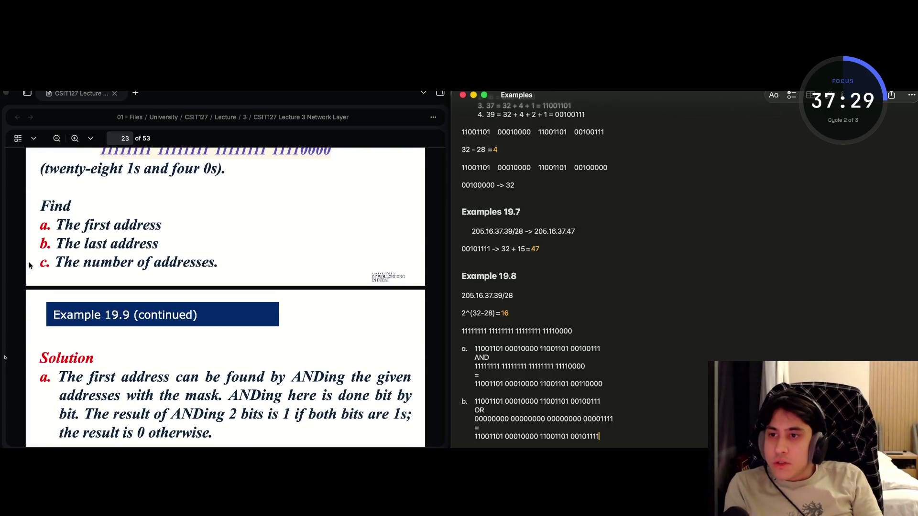
pyautogui.scroll(-4, 28, 262)
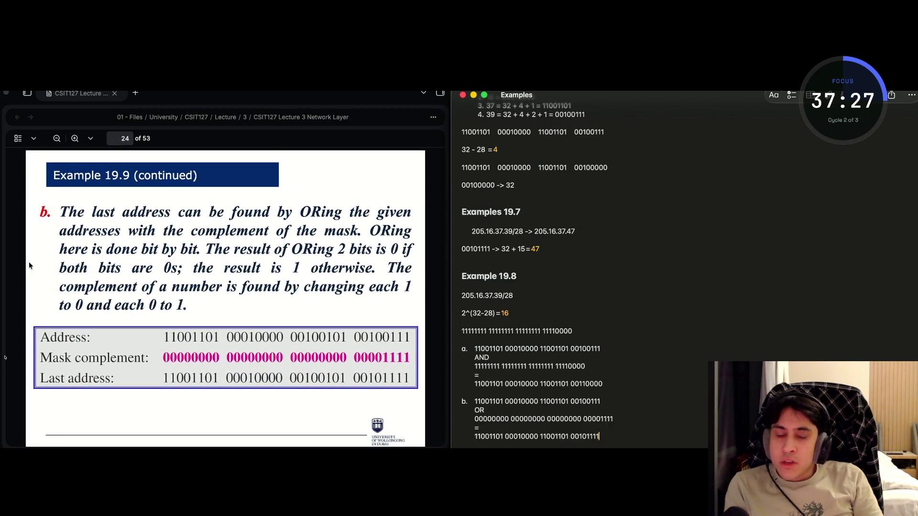
pyautogui.scroll(-4, 42, 282)
pyautogui.scroll(-10, 42, 282)
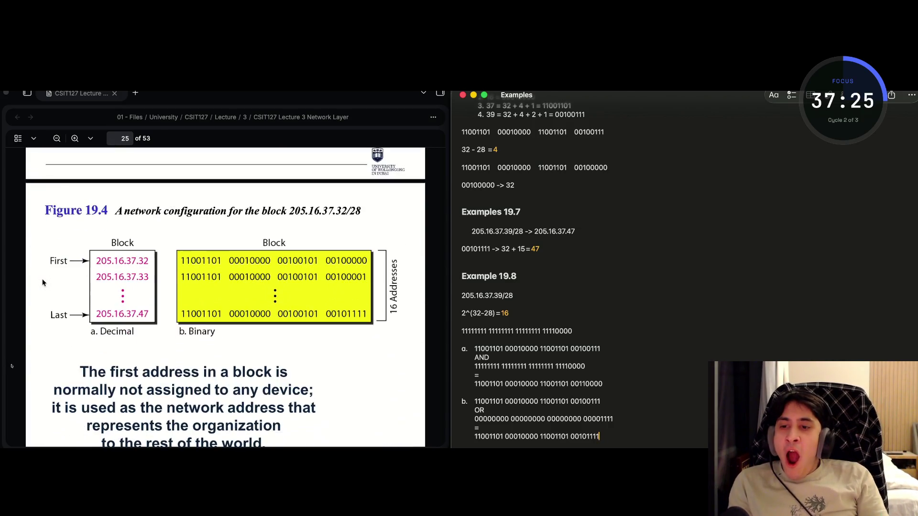
pyautogui.scroll(2, 42, 283)
pyautogui.scroll(-4, 42, 282)
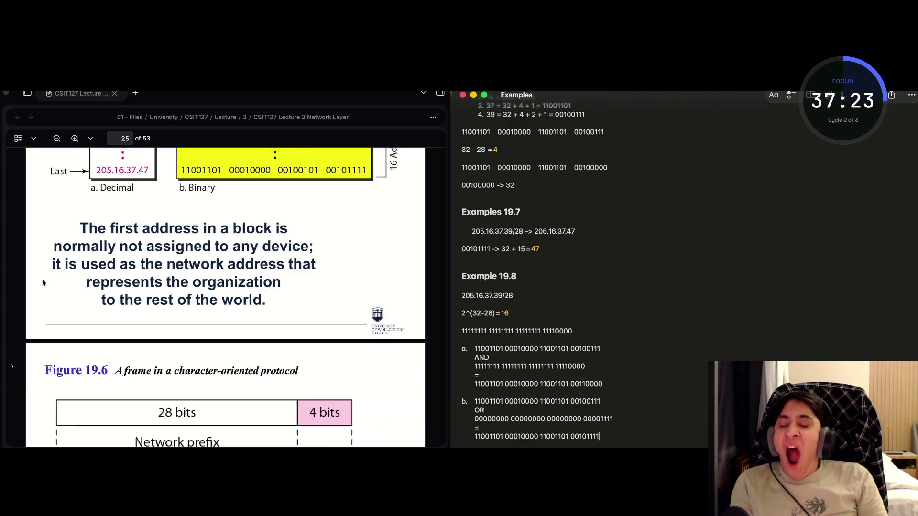
pyautogui.scroll(9, 42, 282)
pyautogui.scroll(9, 42, 282)
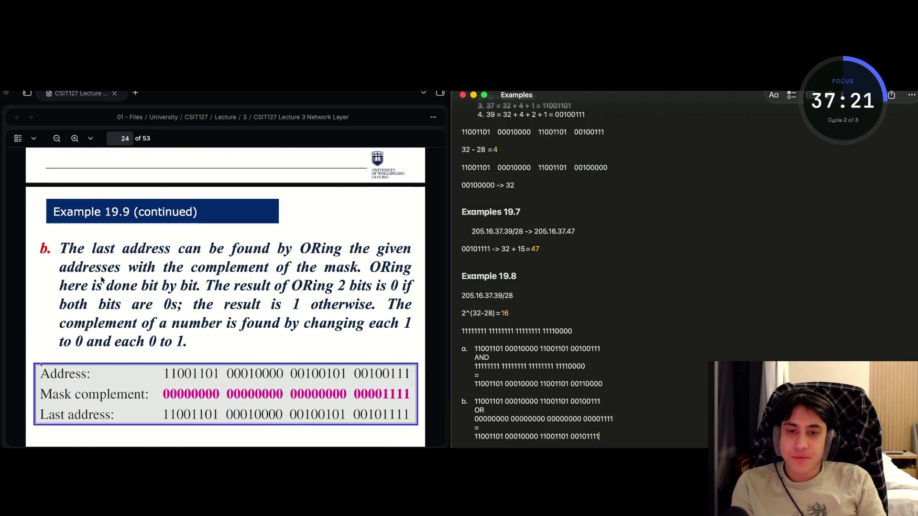
pyautogui.scroll(-10, 297, 345)
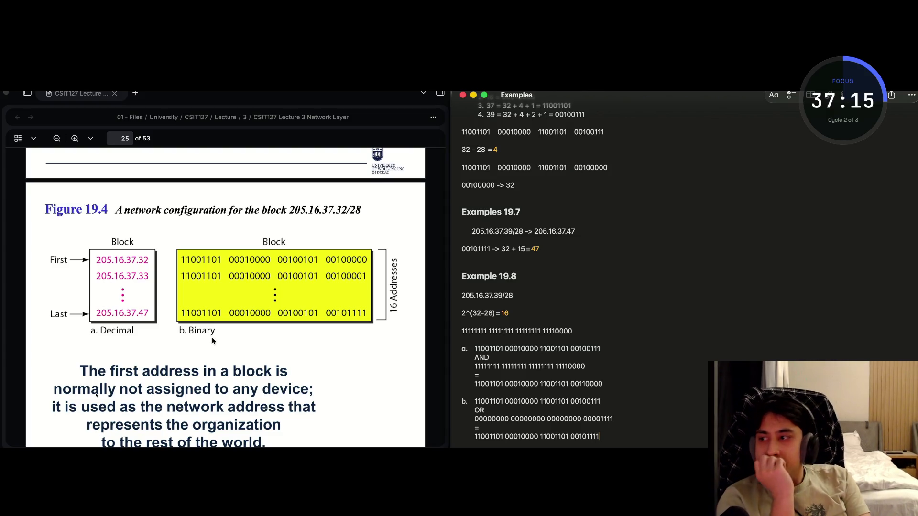
pyautogui.click(640, 424)
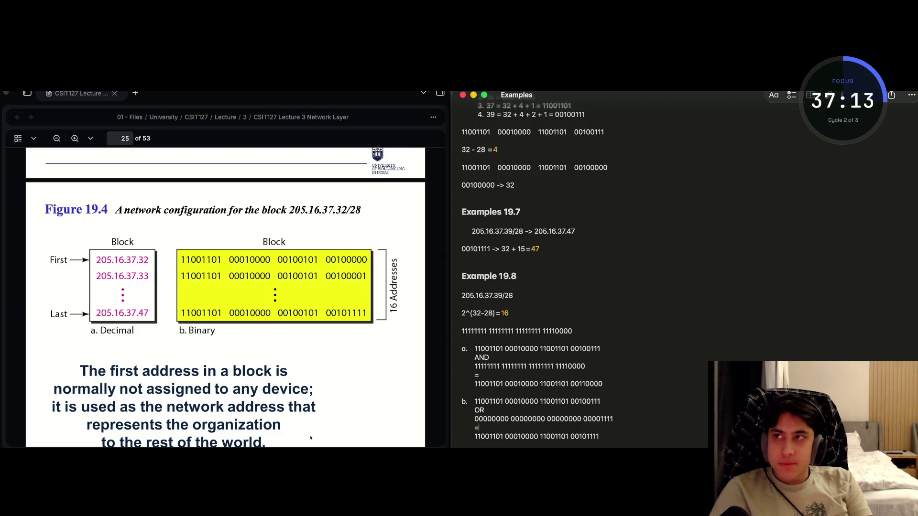
pyautogui.scroll(-5, 274, 375)
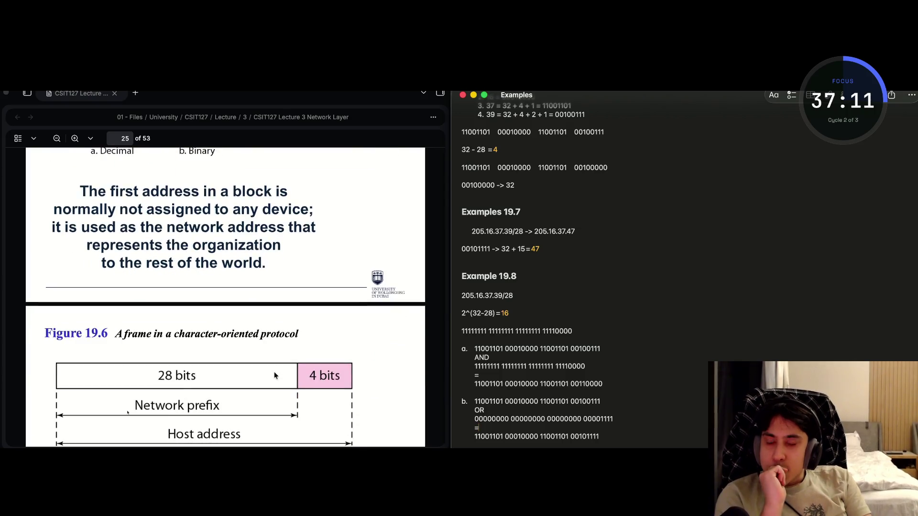
pyautogui.scroll(4, 274, 371)
pyautogui.scroll(-5, 274, 372)
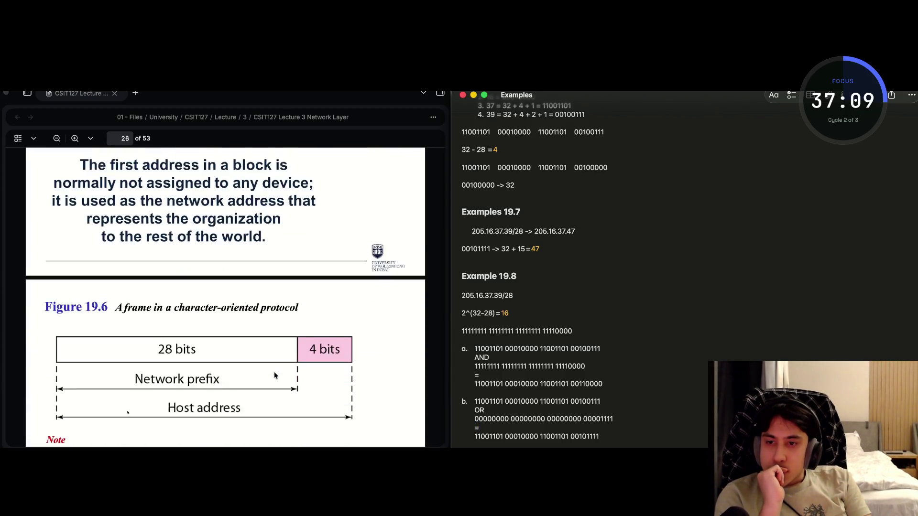
pyautogui.scroll(-3, 274, 374)
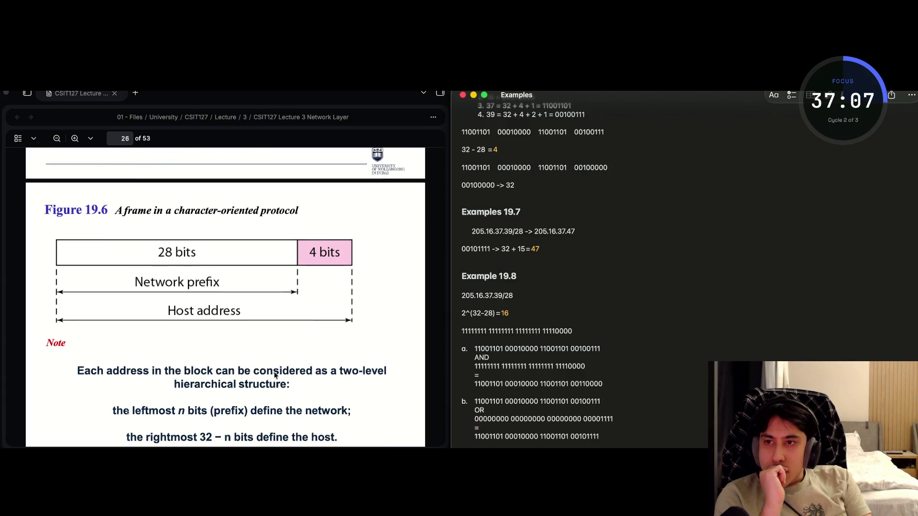
# Scroll the PDF past Figures 19.7 and 19.8 toward the Example 19.10 heading.
pyautogui.scroll(1, 274, 375)
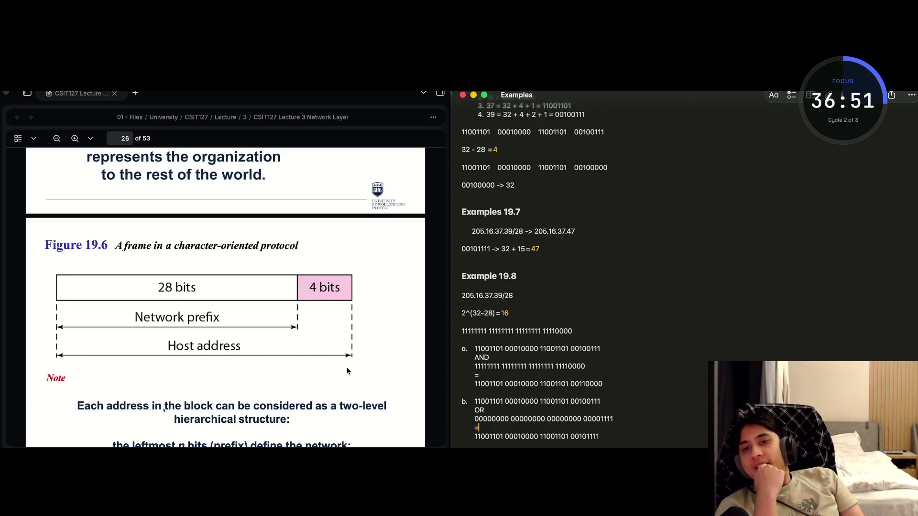
pyautogui.scroll(2, 347, 371)
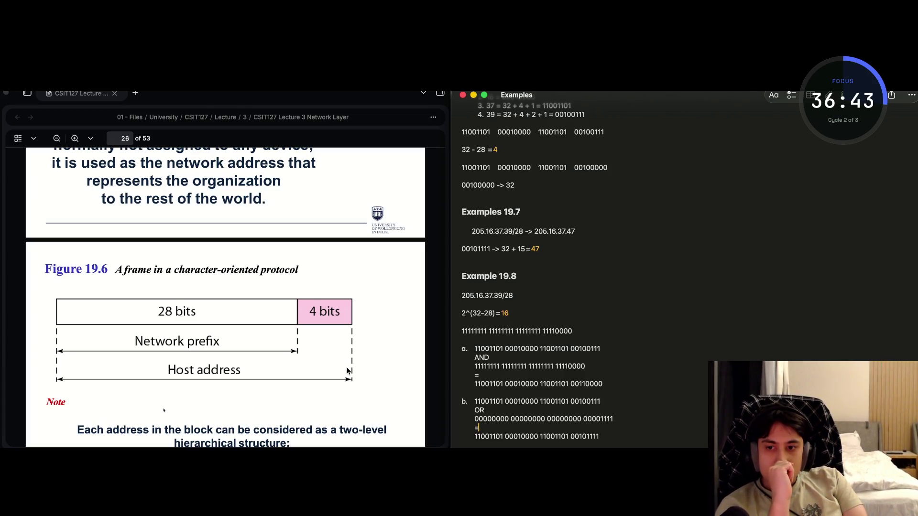
pyautogui.scroll(-5, 348, 370)
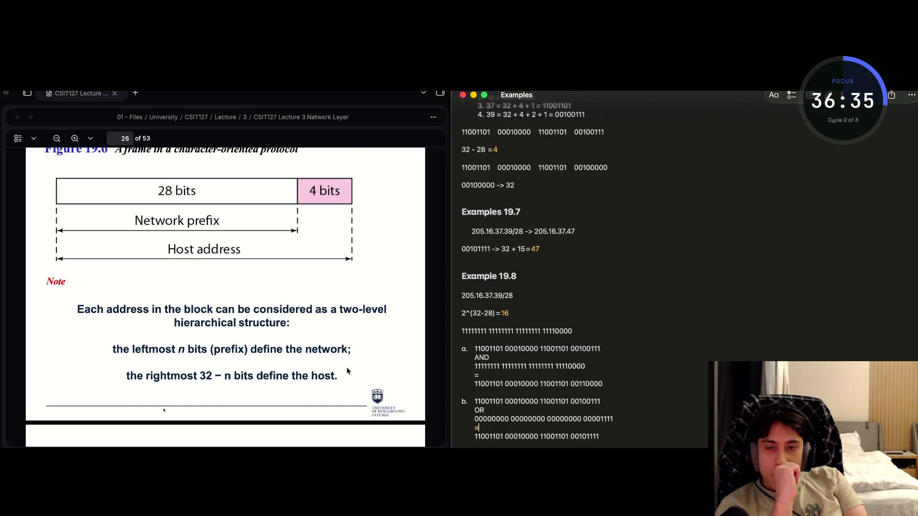
pyautogui.scroll(-5, 347, 371)
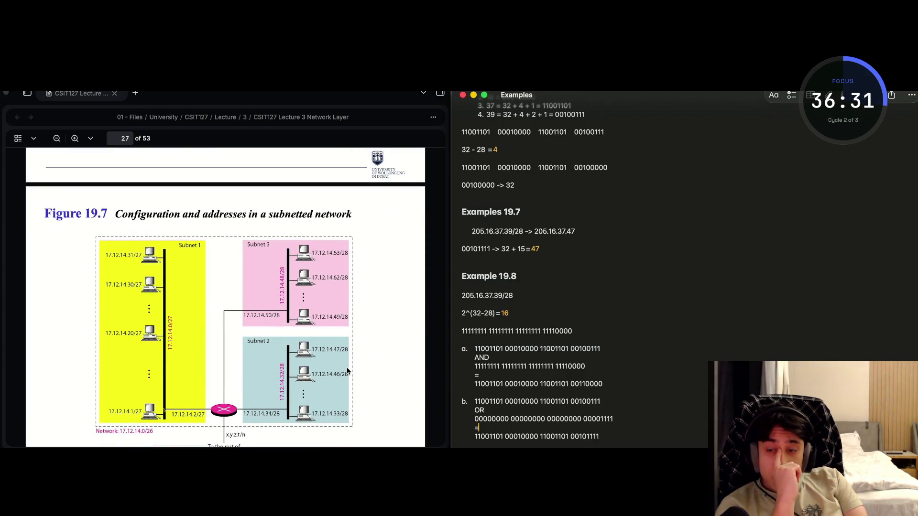
pyautogui.scroll(-5, 347, 370)
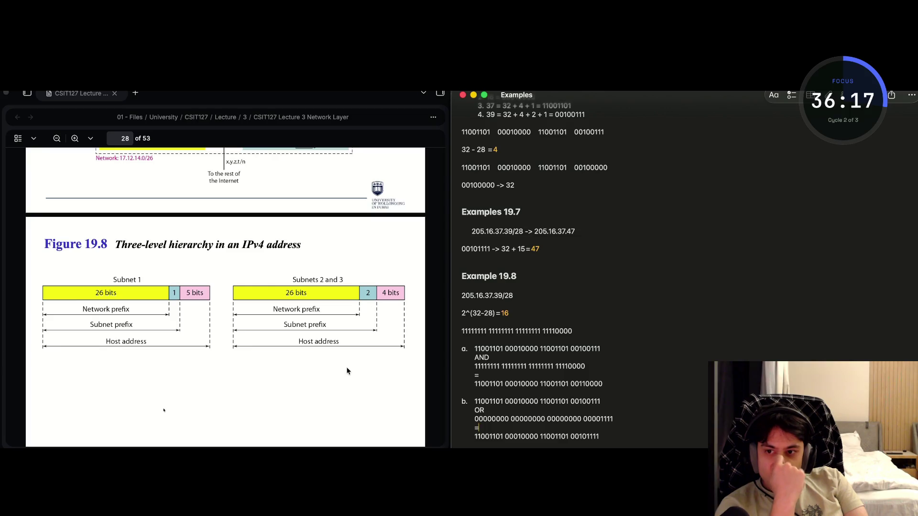
pyautogui.scroll(-10, 347, 371)
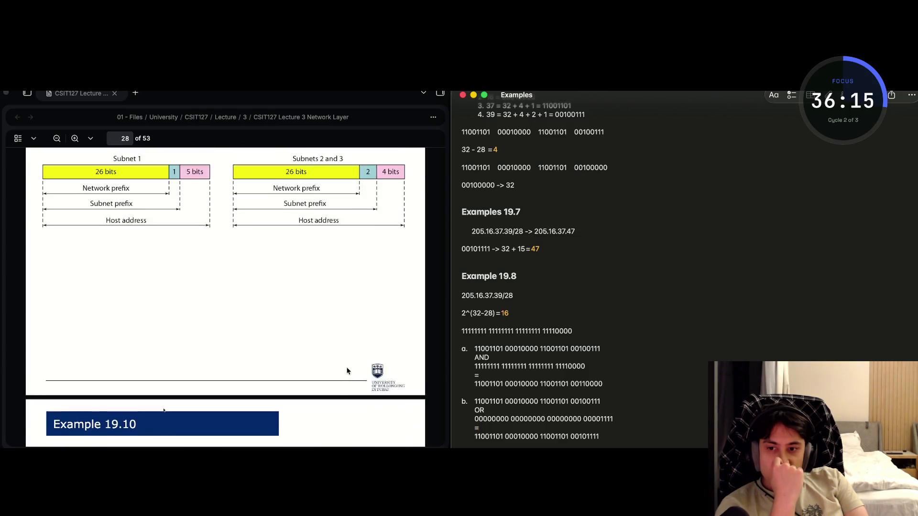
# Scroll the lecture PDF to Example 19.10's solution slides.
pyautogui.scroll(-2, 347, 371)
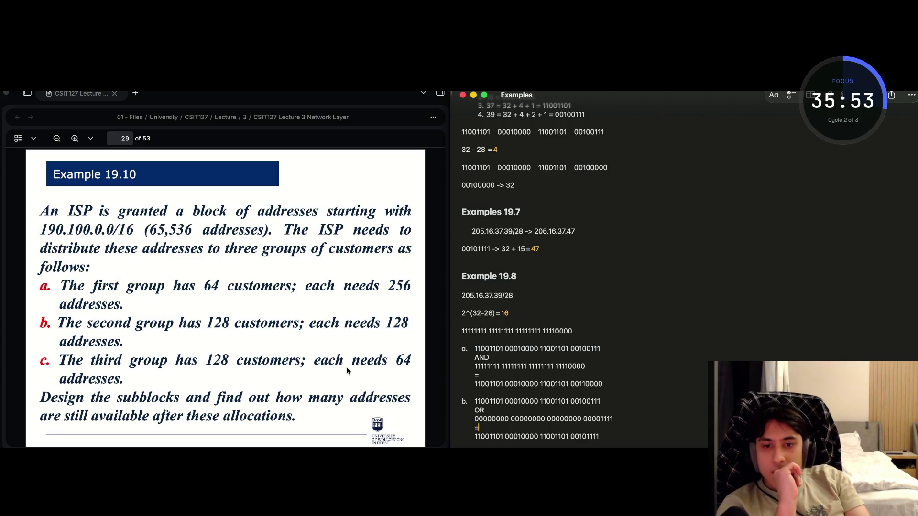
pyautogui.scroll(-2, 347, 369)
pyautogui.scroll(-10, 347, 371)
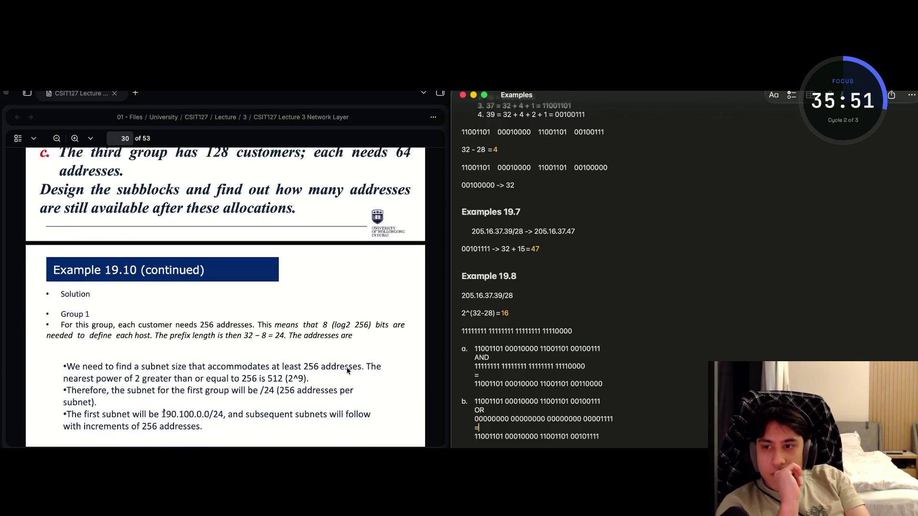
pyautogui.scroll(-1, 347, 370)
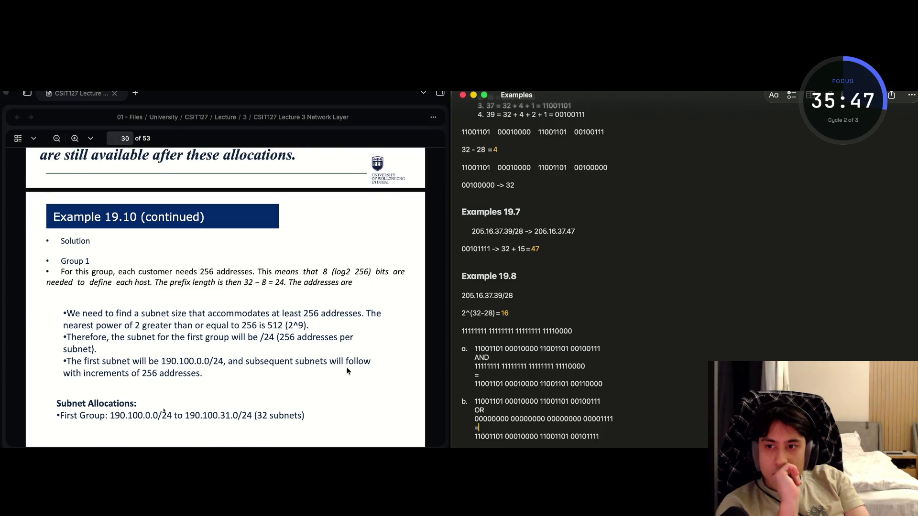
pyautogui.scroll(6, 347, 370)
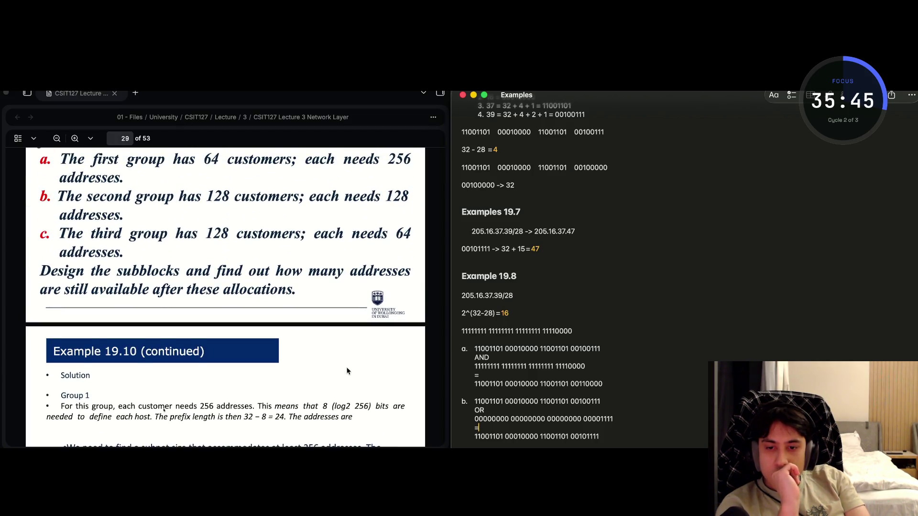
pyautogui.scroll(1, 347, 371)
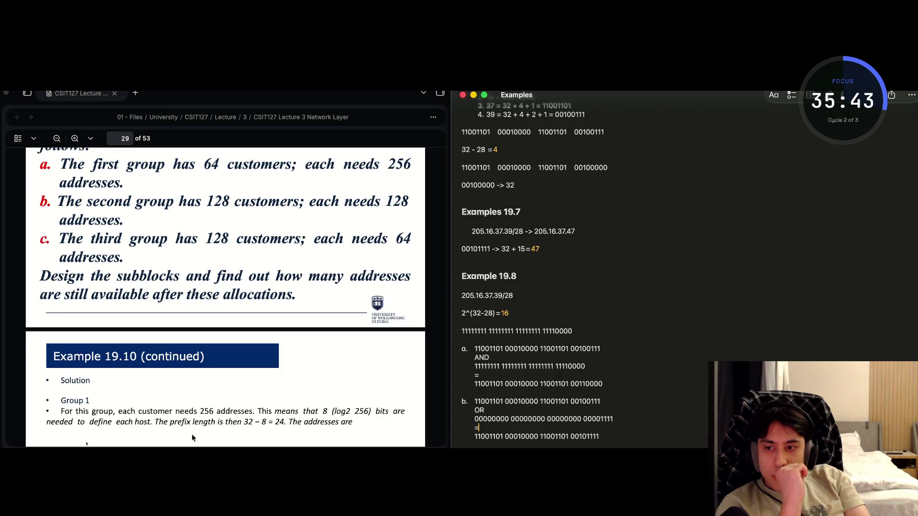
pyautogui.click(146, 412)
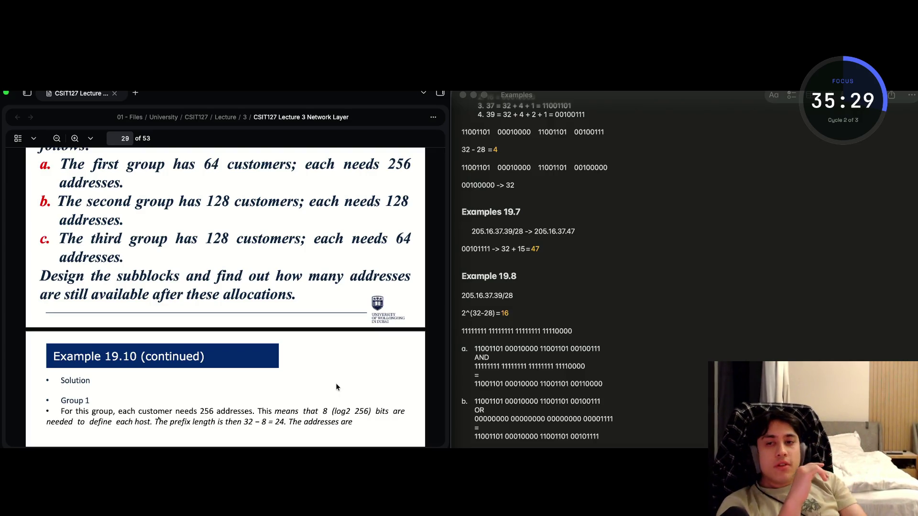
pyautogui.scroll(8, 336, 386)
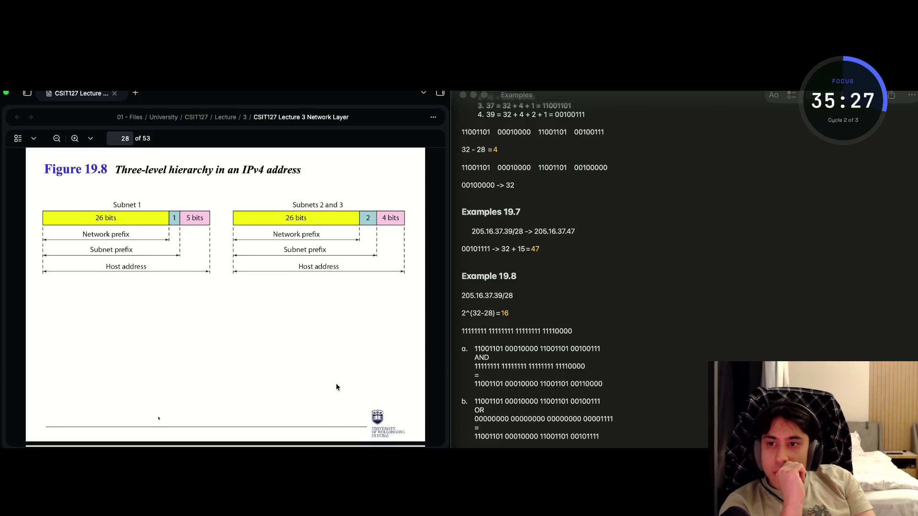
pyautogui.scroll(-10, 336, 385)
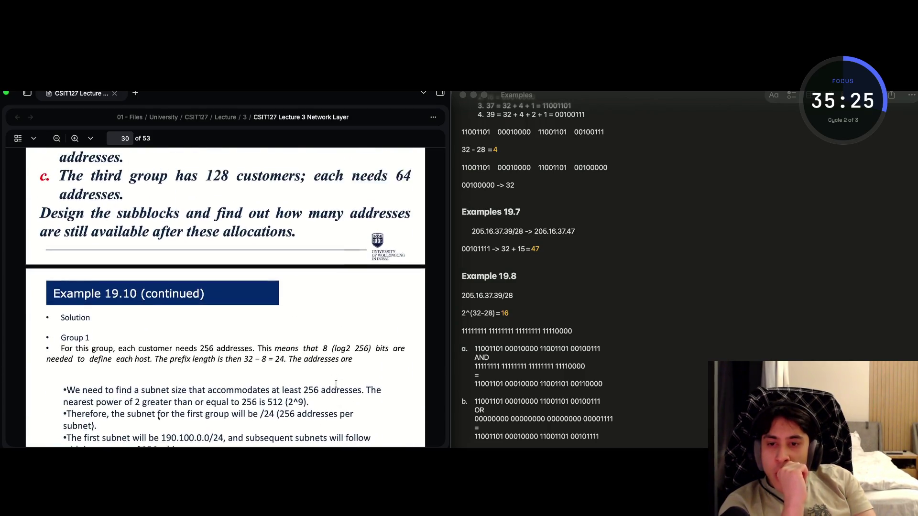
pyautogui.scroll(3, 335, 384)
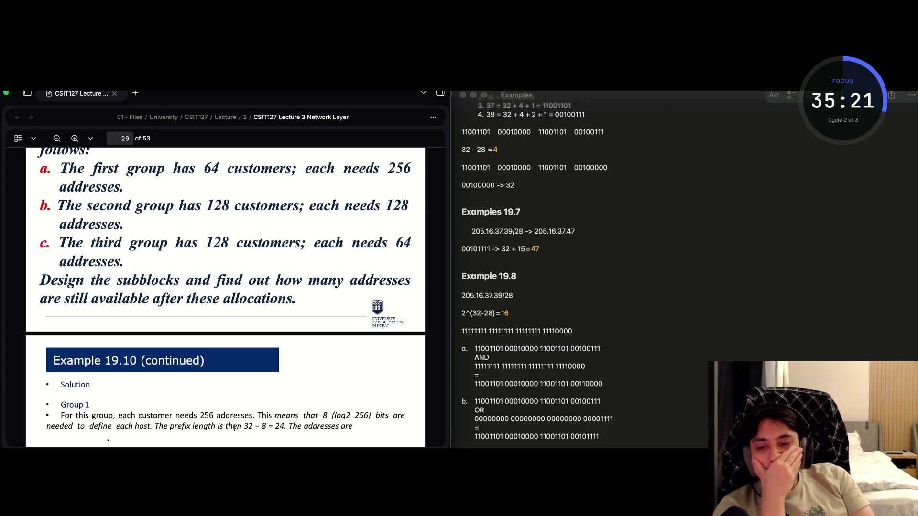
pyautogui.scroll(-5, 291, 427)
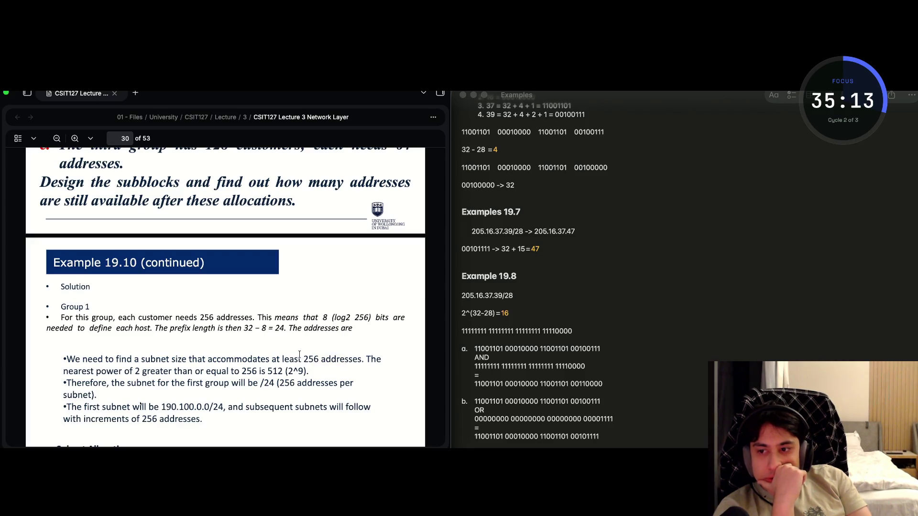
# Highlight the nearest-power-of-2 sentence, the /24 subnet line and 190.100.0.0, then scroll up.
pyautogui.moveTo(134, 370); pyautogui.dragTo(279, 371)
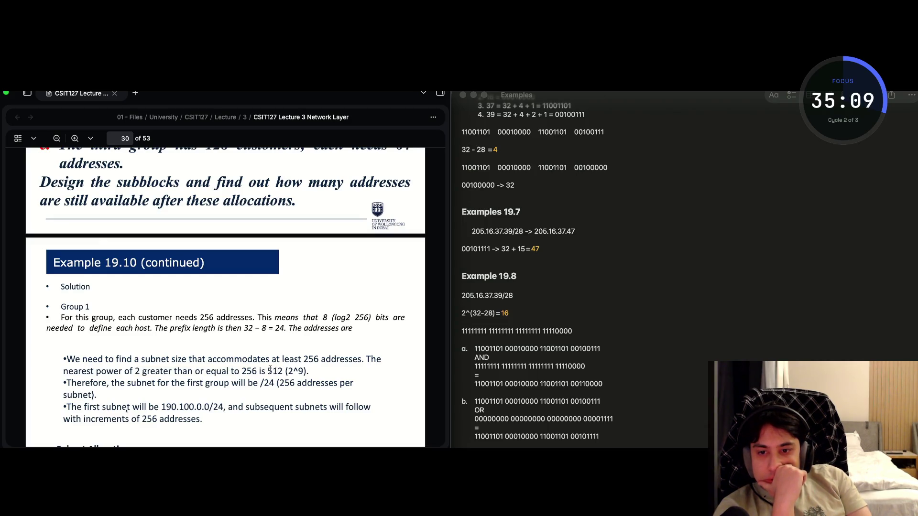
pyautogui.tripleClick(312, 380)
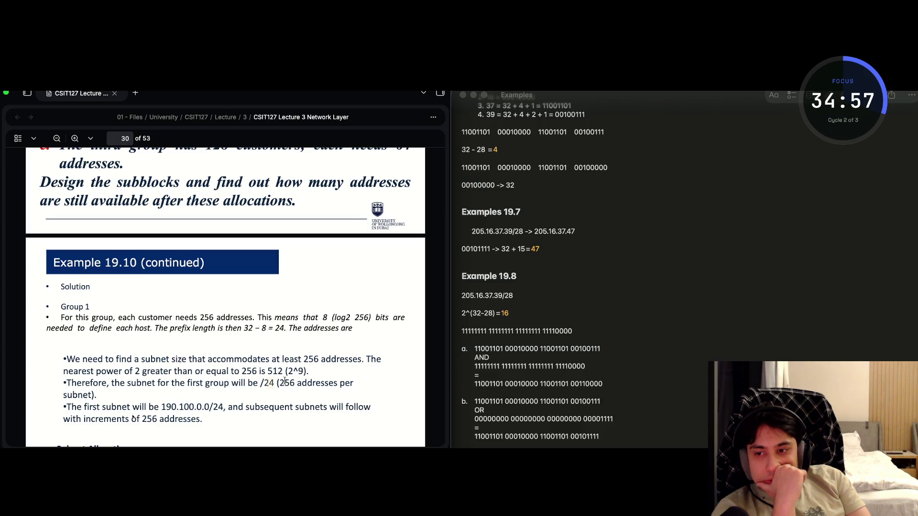
pyautogui.scroll(-2, 218, 388)
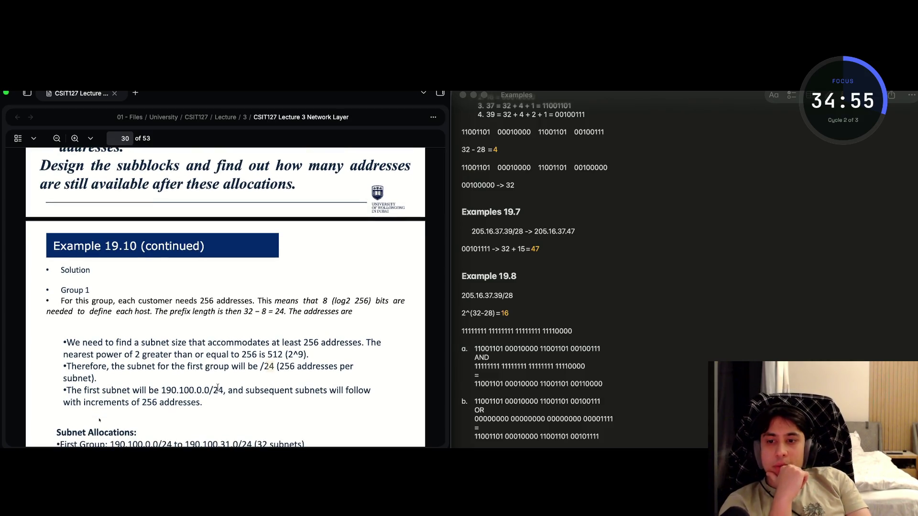
pyautogui.doubleClick(162, 391)
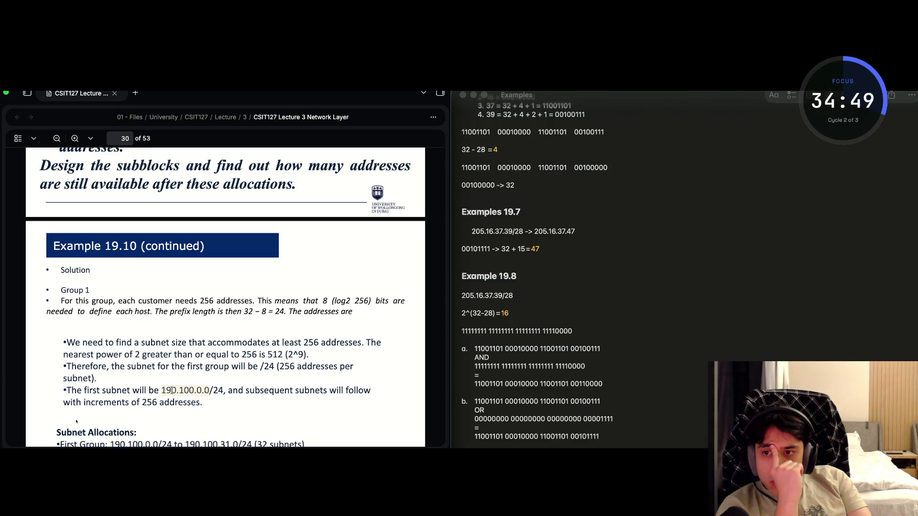
pyautogui.scroll(5, 171, 391)
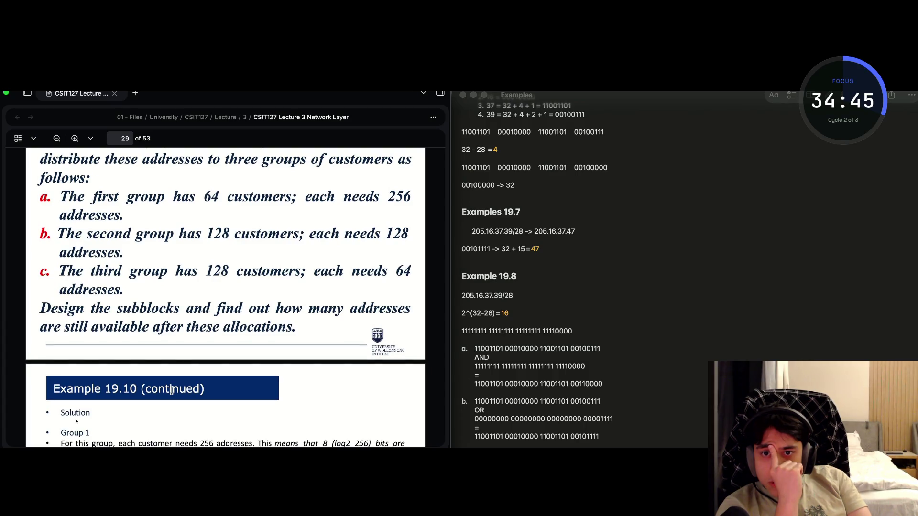
# Look over page 31's Group 1 table, return to page 29, and start a screen capture.
pyautogui.scroll(-6, 171, 390)
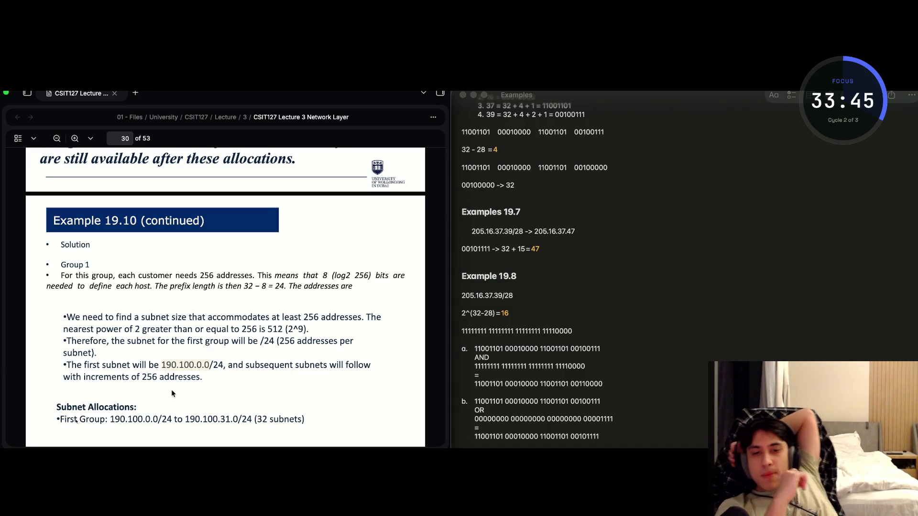
pyautogui.scroll(-6, 172, 392)
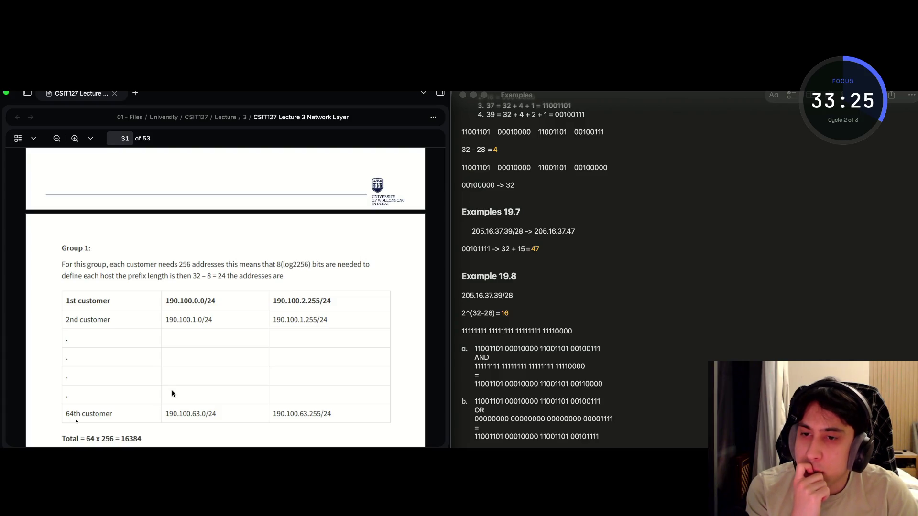
pyautogui.scroll(-2, 172, 393)
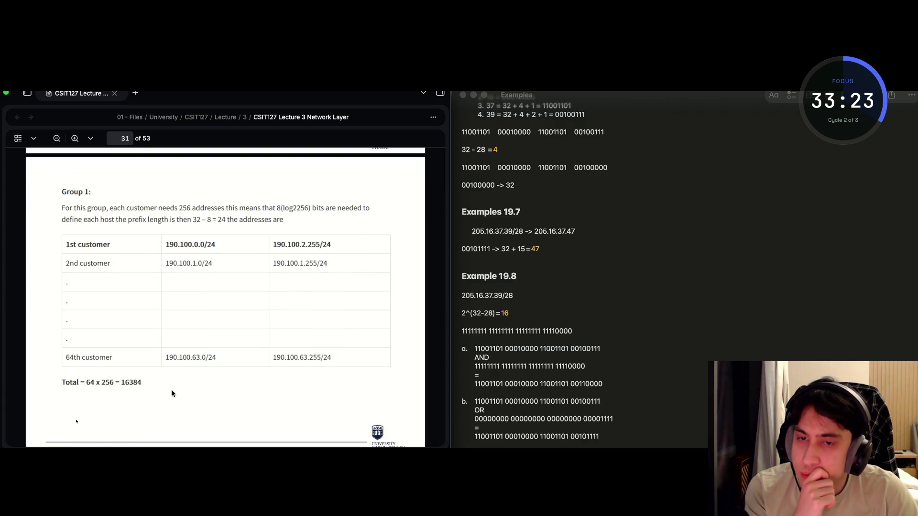
pyautogui.scroll(-2, 172, 393)
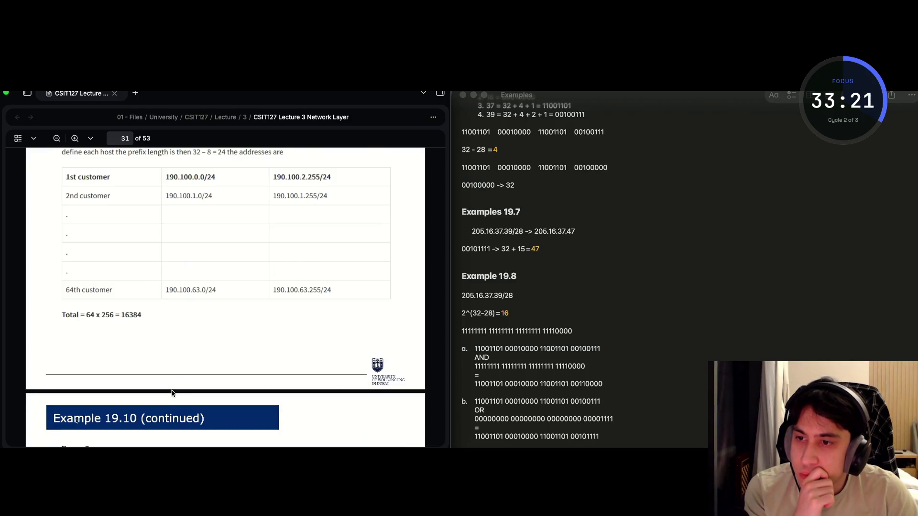
pyautogui.scroll(10, 172, 393)
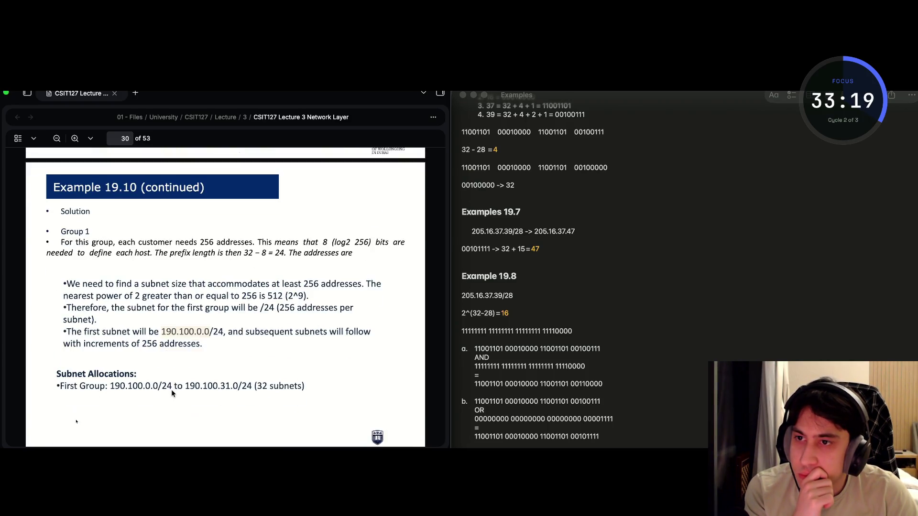
pyautogui.scroll(6, 172, 390)
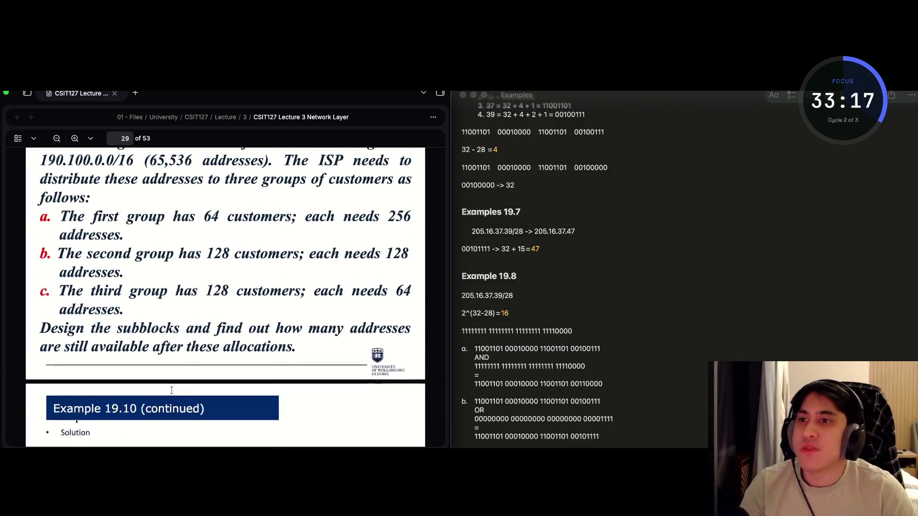
pyautogui.scroll(2, 172, 390)
pyautogui.press('super+shift+5')
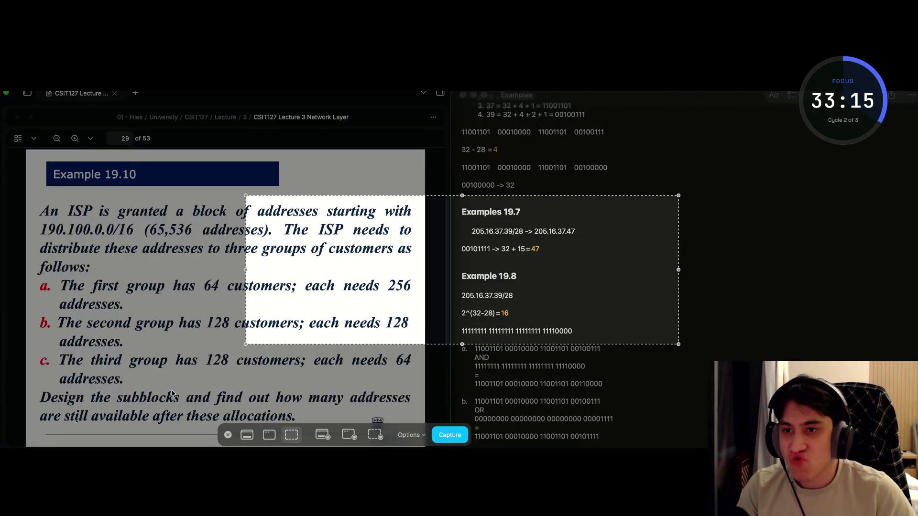
# Capture a screenshot framed around Example 19.10's full problem statement.
pyautogui.moveTo(330, 252); pyautogui.dragTo(117, 251)
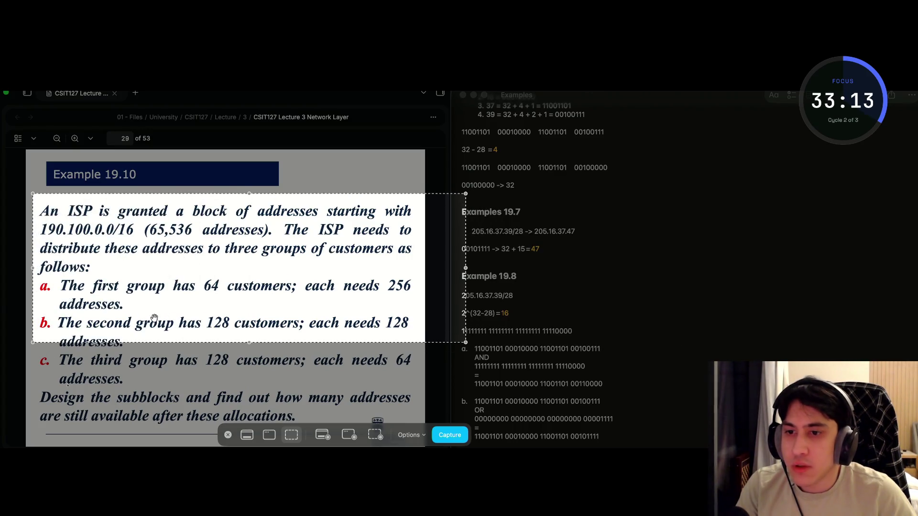
pyautogui.moveTo(185, 342)
pyautogui.mouseDown()
pyautogui.moveTo(192, 445)
pyautogui.moveTo(192, 429)
pyautogui.mouseUp()
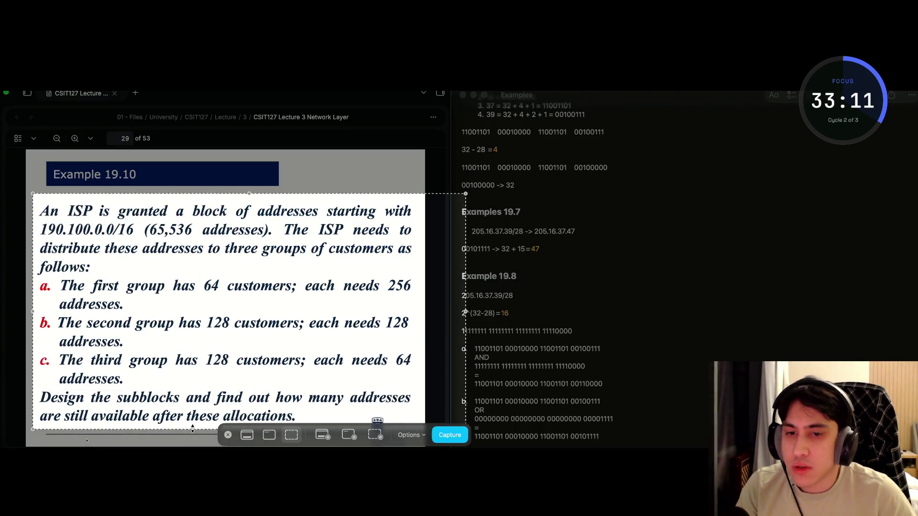
pyautogui.moveTo(465, 296); pyautogui.dragTo(423, 298)
pyautogui.press('Return')
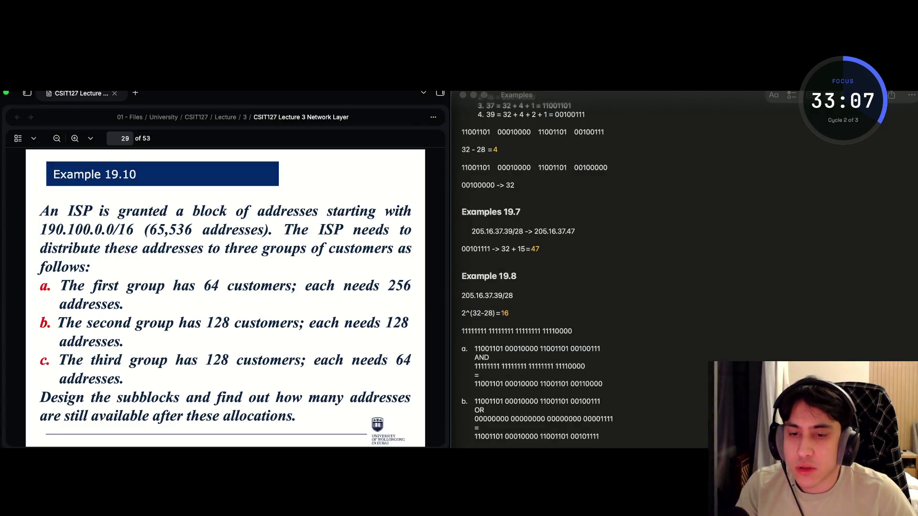
# Paste the screenshot into ChatGPT and send 'how to solve. please explain'.
pyautogui.press('super+Tab')
pyautogui.press('super+Tab')
pyautogui.press('super+Tab')
pyautogui.press('super+Tab')
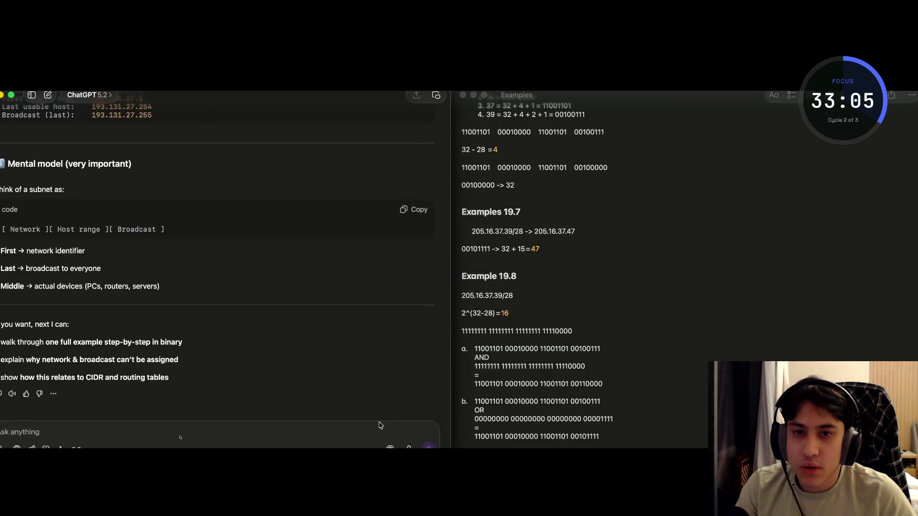
pyautogui.press('super+v')
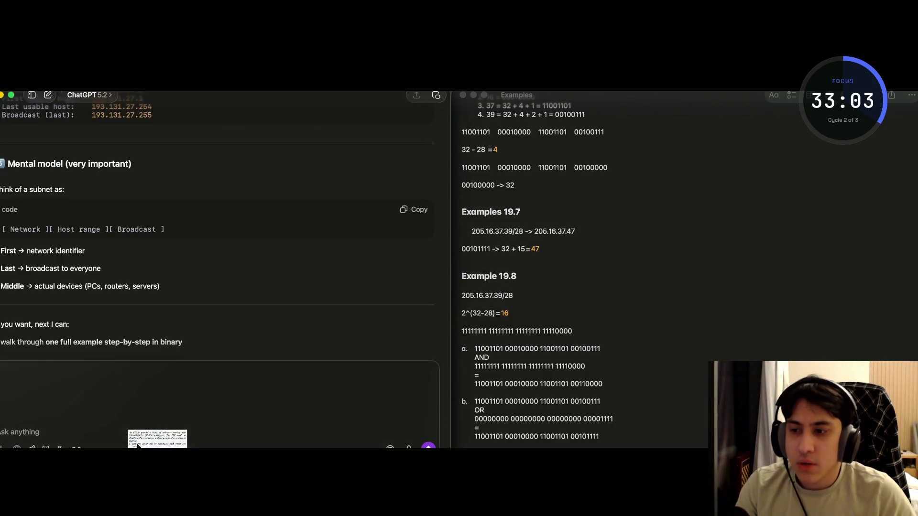
pyautogui.write('how ')
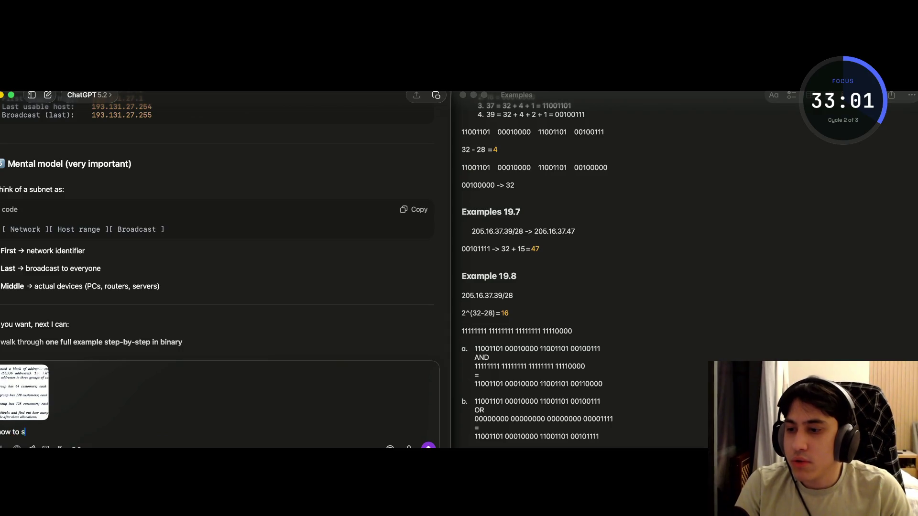
pyautogui.write('olve.')
pyautogui.hotkey('shift', 'Return')
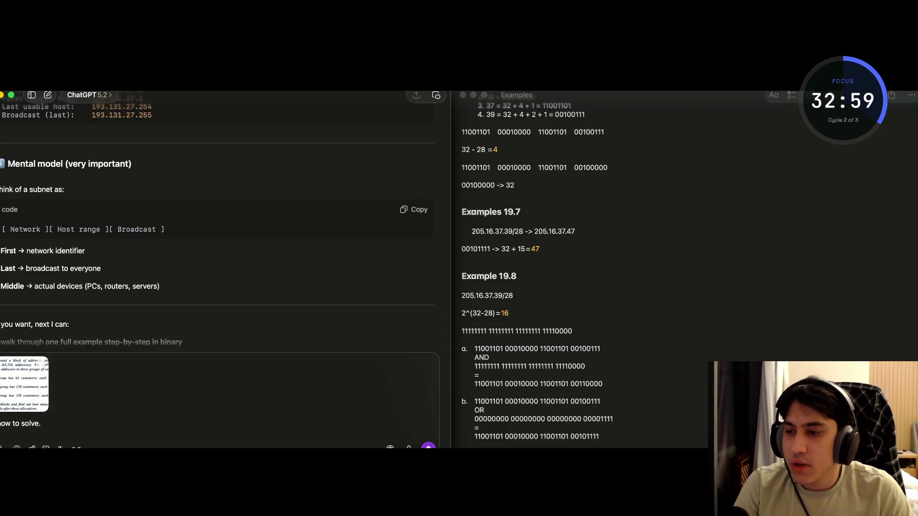
pyautogui.write('please expl')
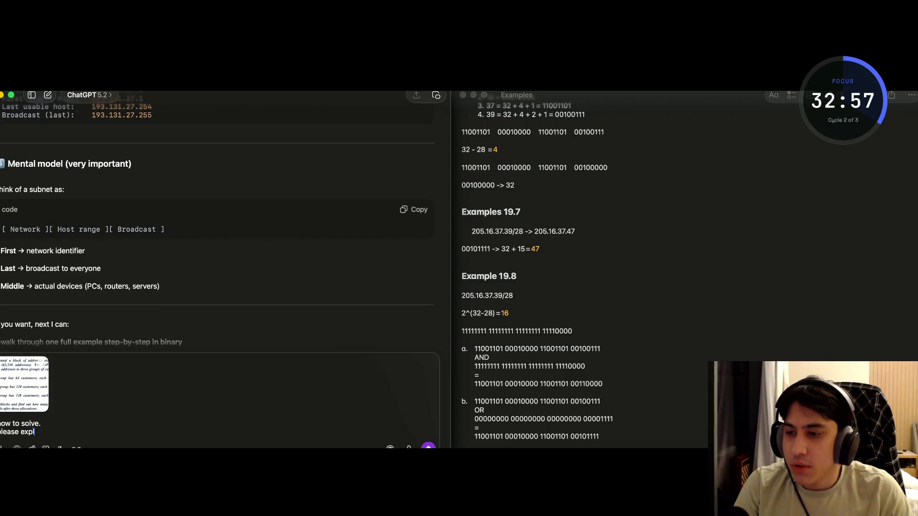
pyautogui.write('ain')
pyautogui.press('Return')
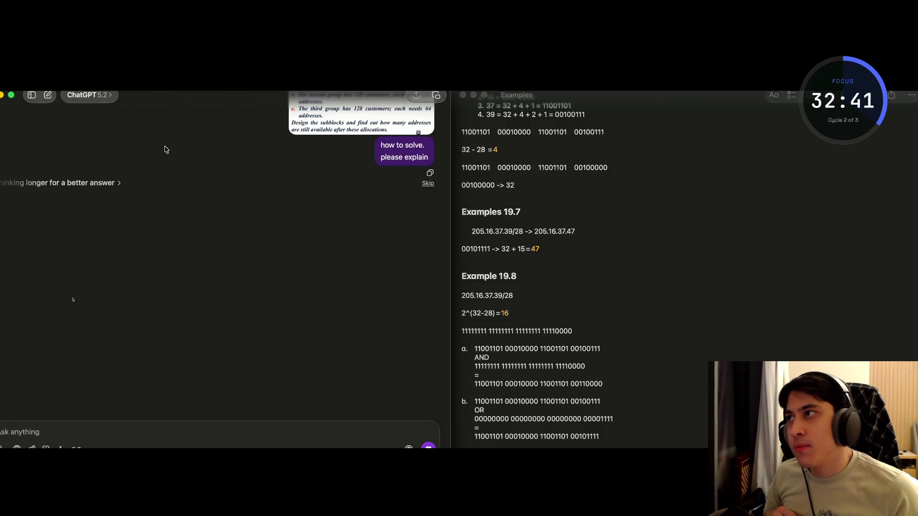
# Scroll ChatGPT's reply on CIDR subnet sizing from the 190.100.0.0/16 block.
pyautogui.scroll(3, 165, 149)
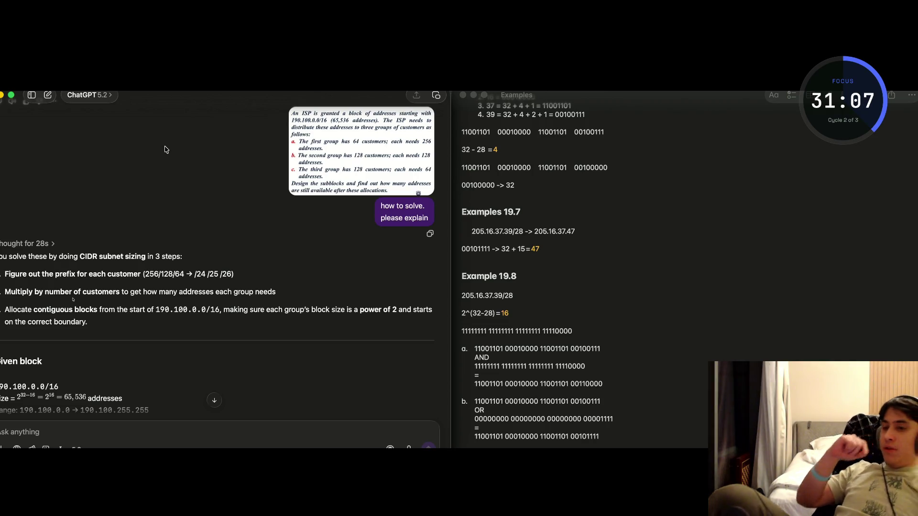
pyautogui.scroll(-2, 166, 145)
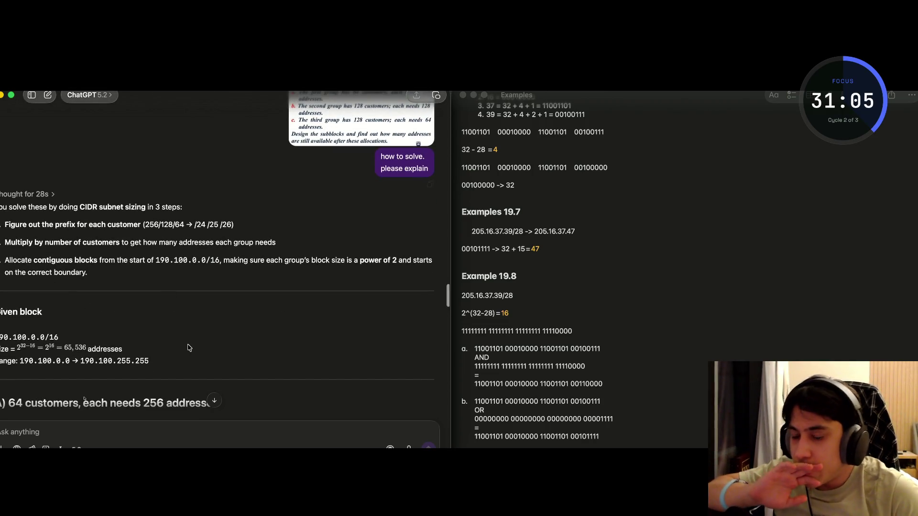
pyautogui.scroll(-2, 188, 364)
pyautogui.scroll(-3, 106, 347)
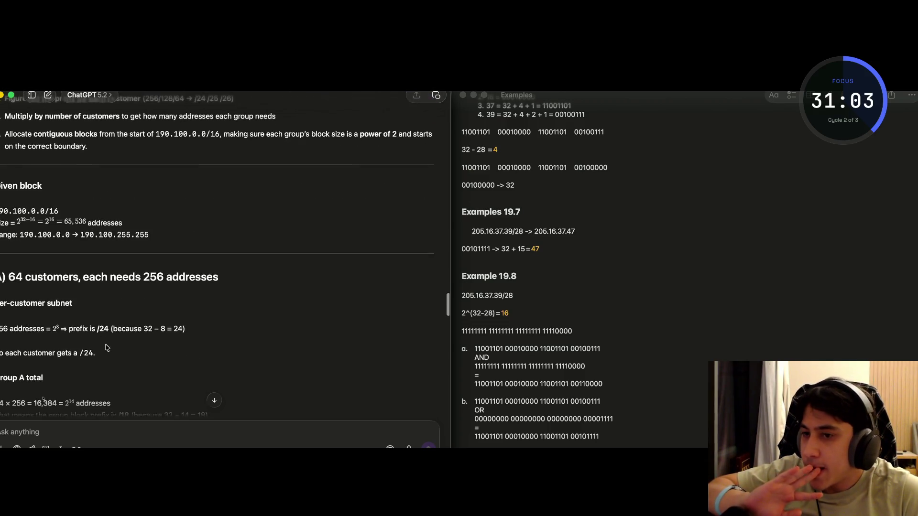
pyautogui.scroll(-1, 100, 326)
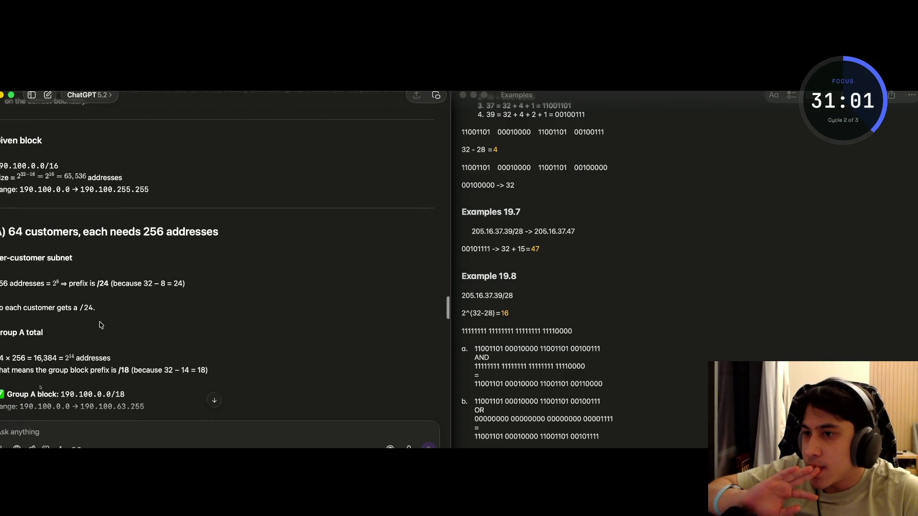
pyautogui.moveTo(61, 283); pyautogui.dragTo(52, 283)
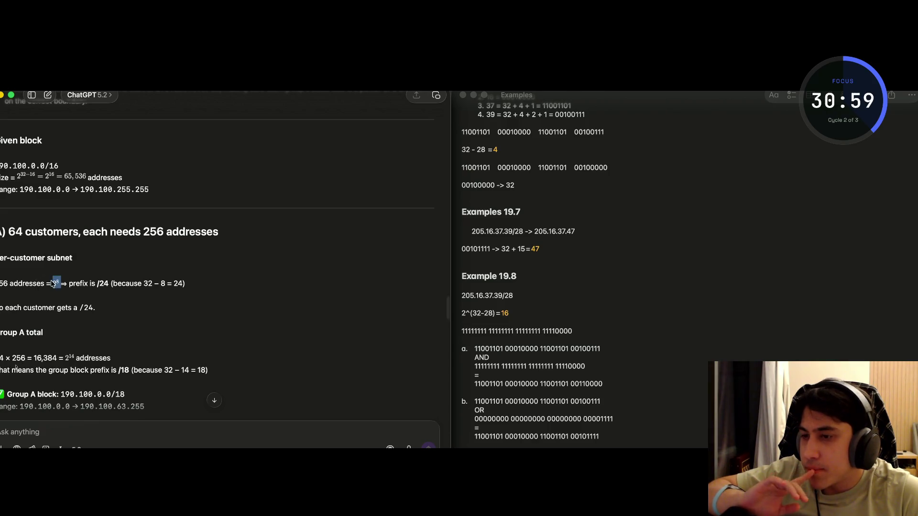
pyautogui.click(63, 288)
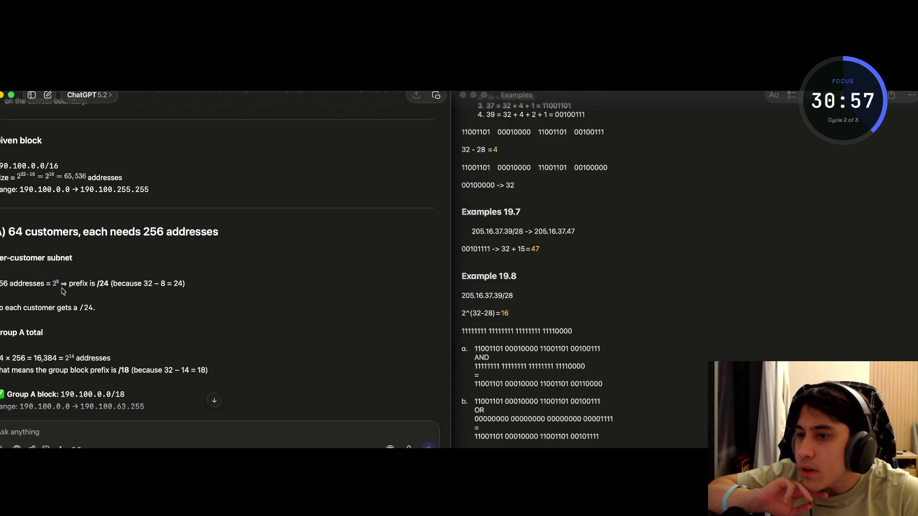
pyautogui.moveTo(110, 284); pyautogui.dragTo(98, 284)
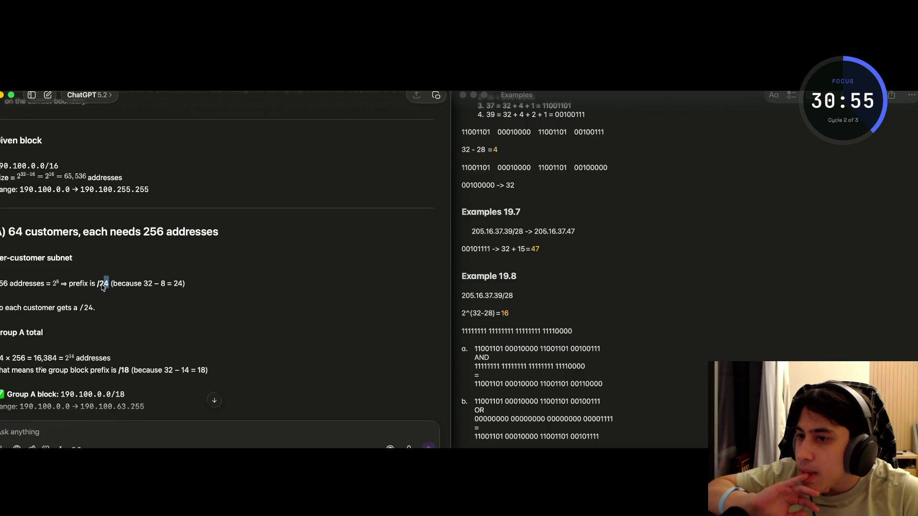
pyautogui.click(30, 288)
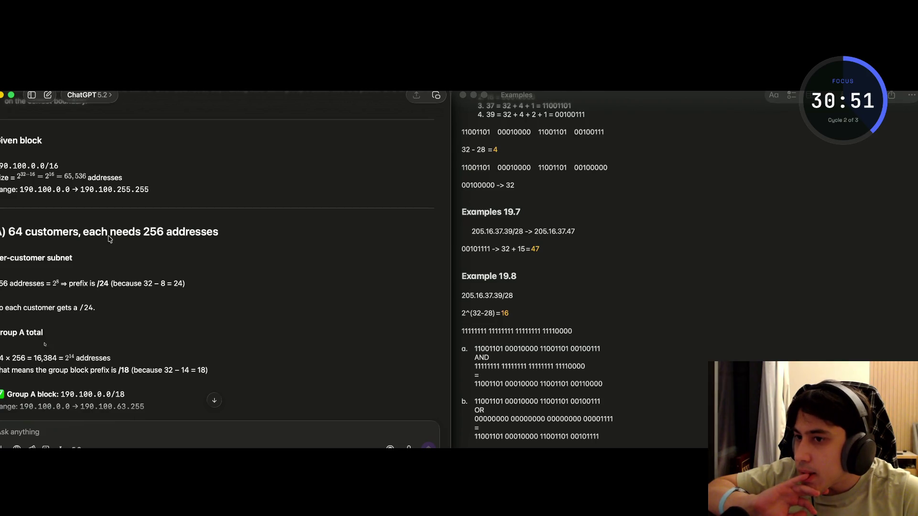
pyautogui.moveTo(143, 234); pyautogui.dragTo(220, 238)
pyautogui.click(67, 279)
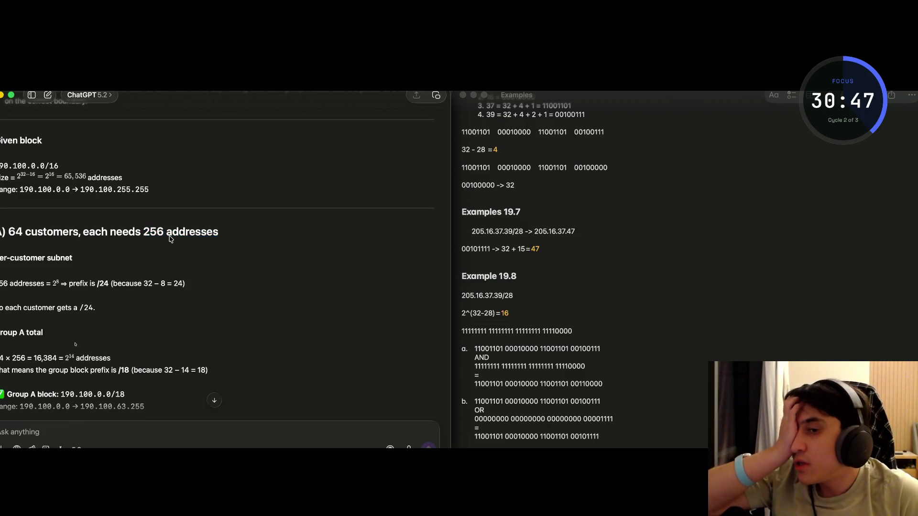
pyautogui.moveTo(1, 283); pyautogui.dragTo(102, 284)
pyautogui.click(111, 283)
pyautogui.moveTo(29, 308)
pyautogui.mouseDown()
pyautogui.moveTo(101, 309)
pyautogui.moveTo(82, 311)
pyautogui.mouseUp()
pyautogui.click(69, 311)
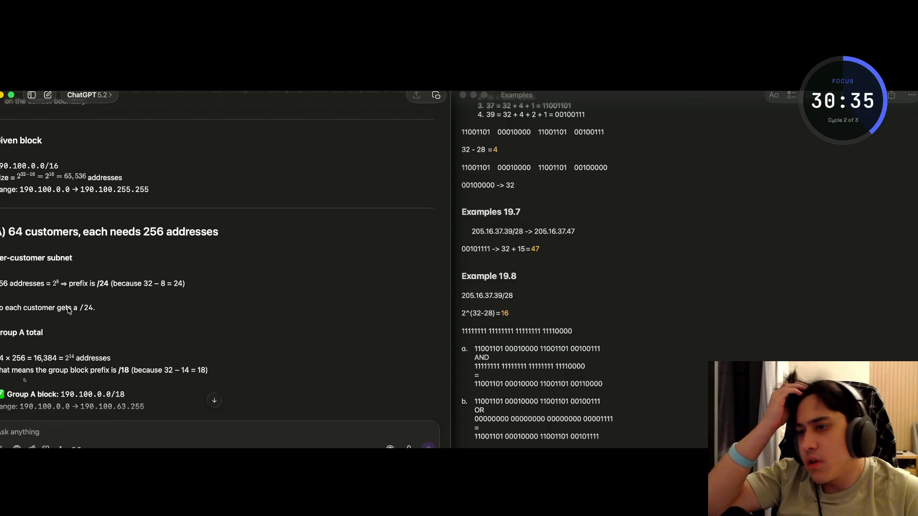
pyautogui.scroll(-2, 48, 318)
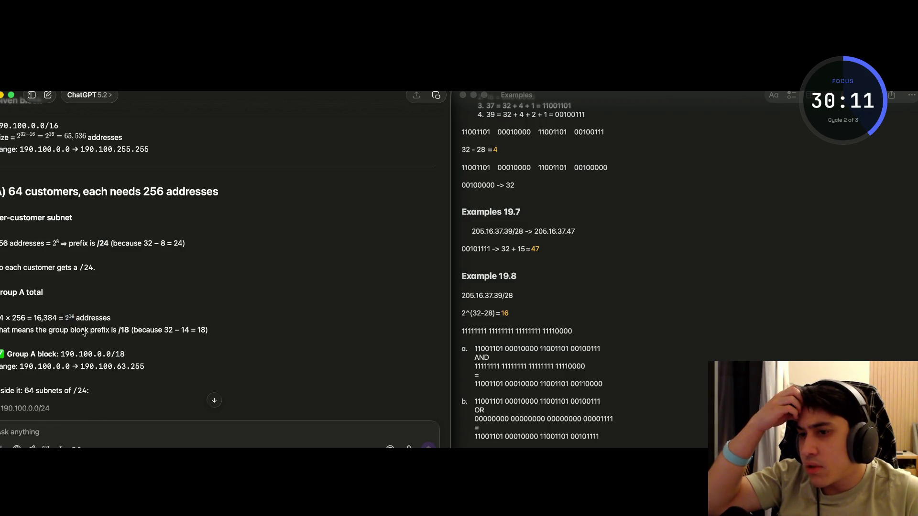
pyautogui.moveTo(60, 330); pyautogui.dragTo(91, 333)
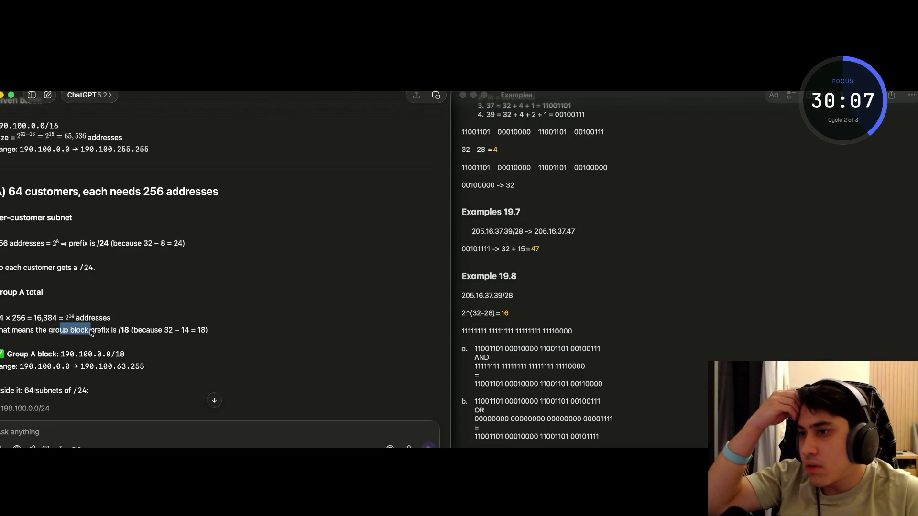
pyautogui.moveTo(54, 267); pyautogui.dragTo(100, 269)
pyautogui.click(82, 272)
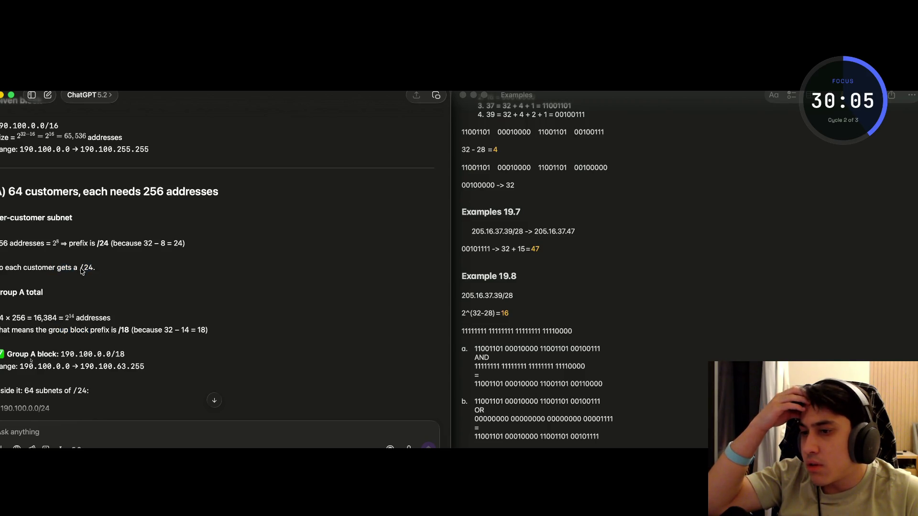
pyautogui.moveTo(53, 332); pyautogui.dragTo(128, 333)
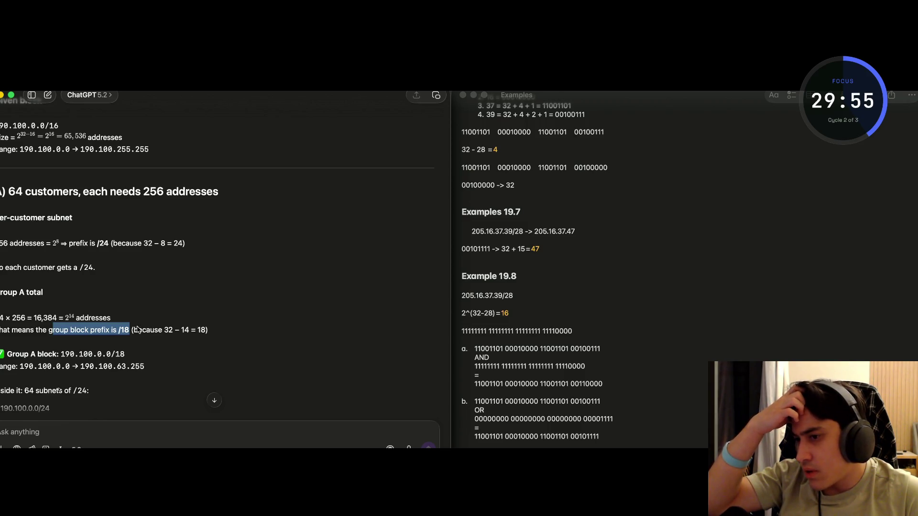
pyautogui.click(137, 329)
pyautogui.scroll(-2, 138, 329)
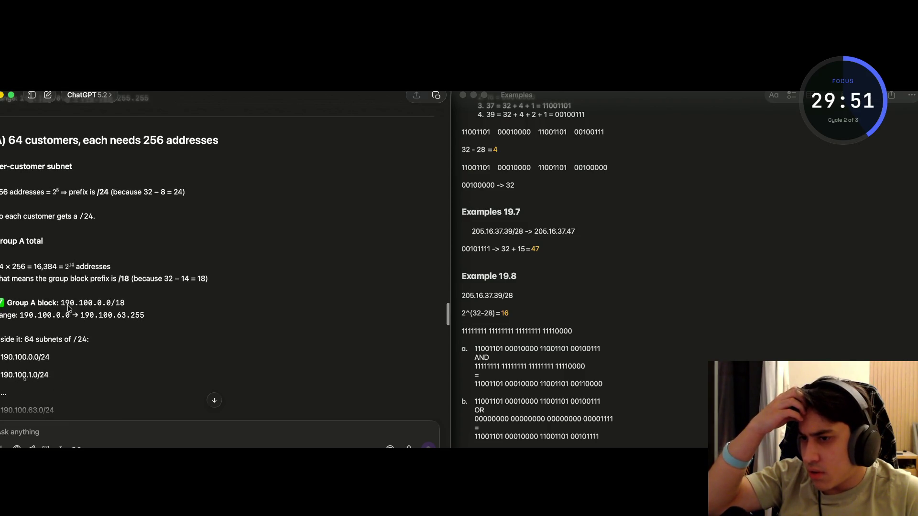
pyautogui.moveTo(126, 304); pyautogui.dragTo(111, 305)
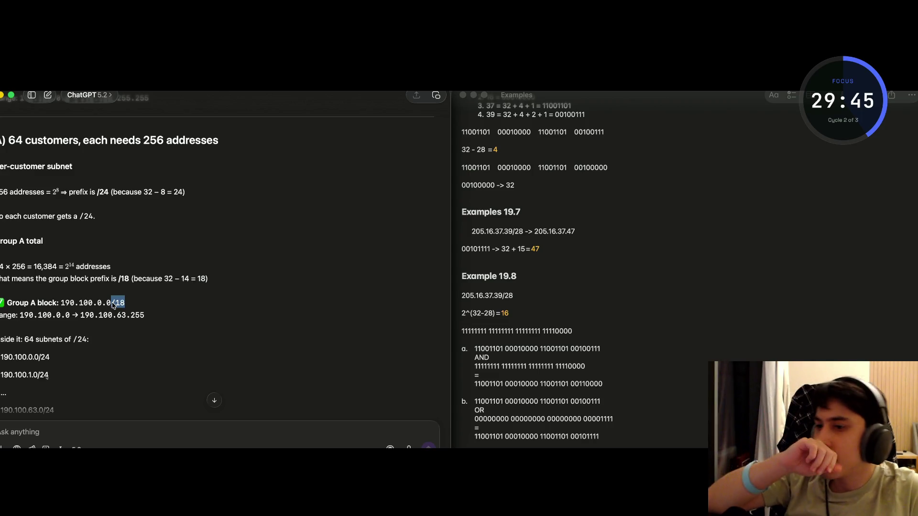
pyautogui.scroll(5, 95, 318)
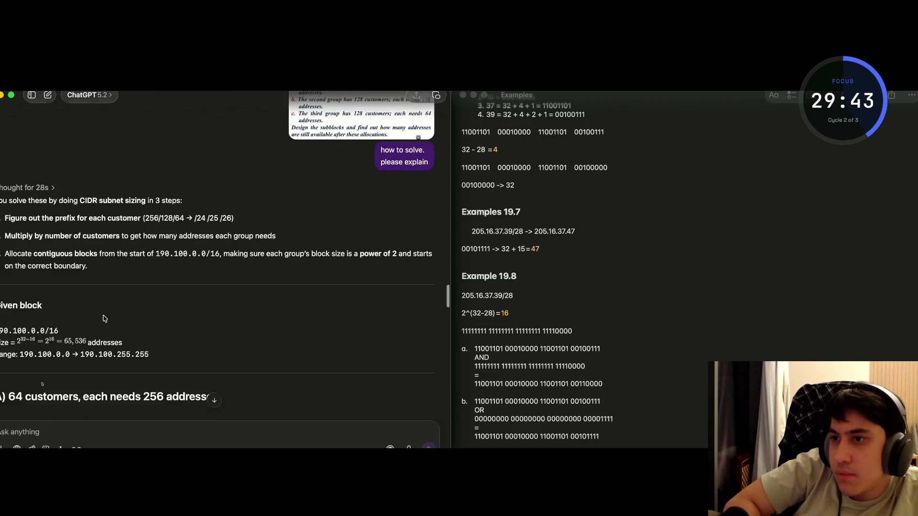
pyautogui.scroll(-6, 104, 318)
pyautogui.scroll(1, 95, 315)
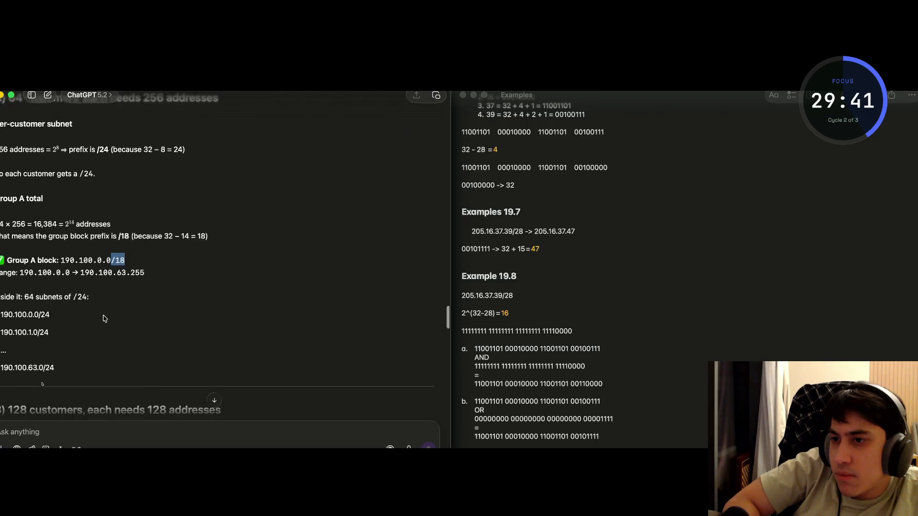
pyautogui.moveTo(24, 306); pyautogui.dragTo(89, 307)
pyautogui.click(72, 314)
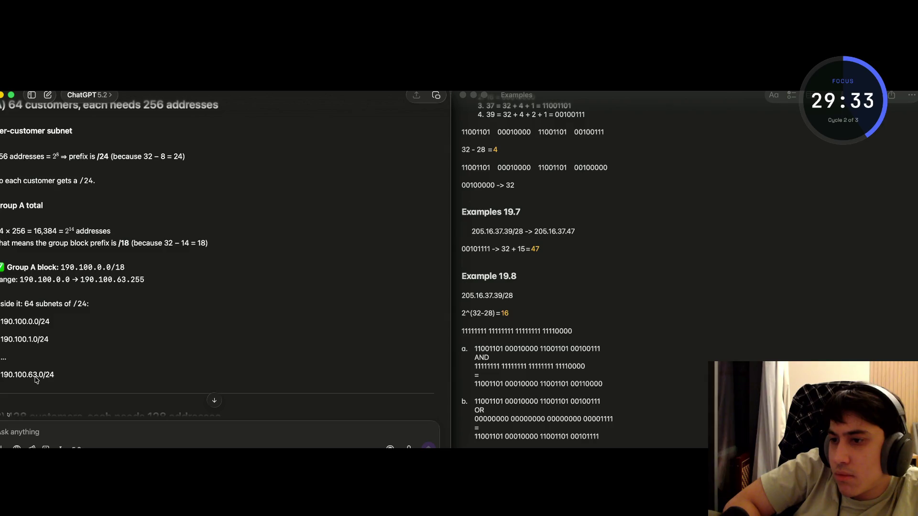
pyautogui.click(32, 379)
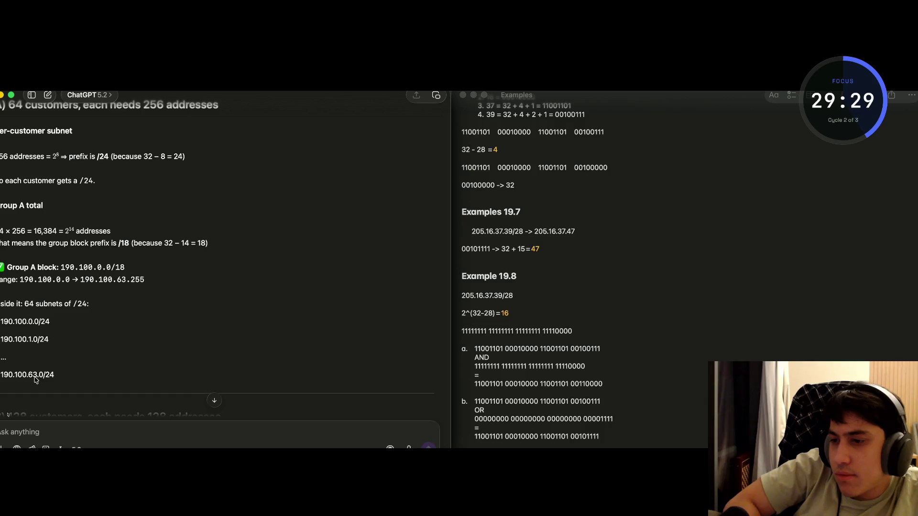
pyautogui.scroll(-5, 35, 380)
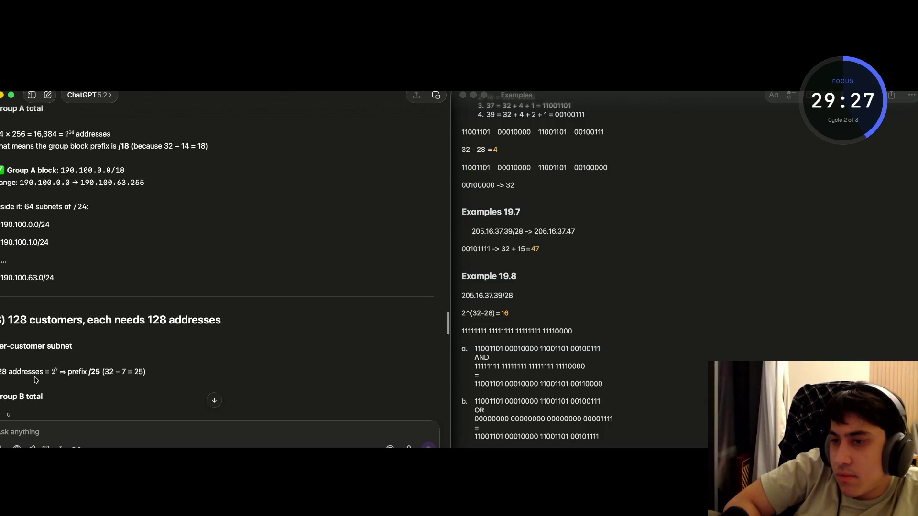
pyautogui.scroll(5, 35, 380)
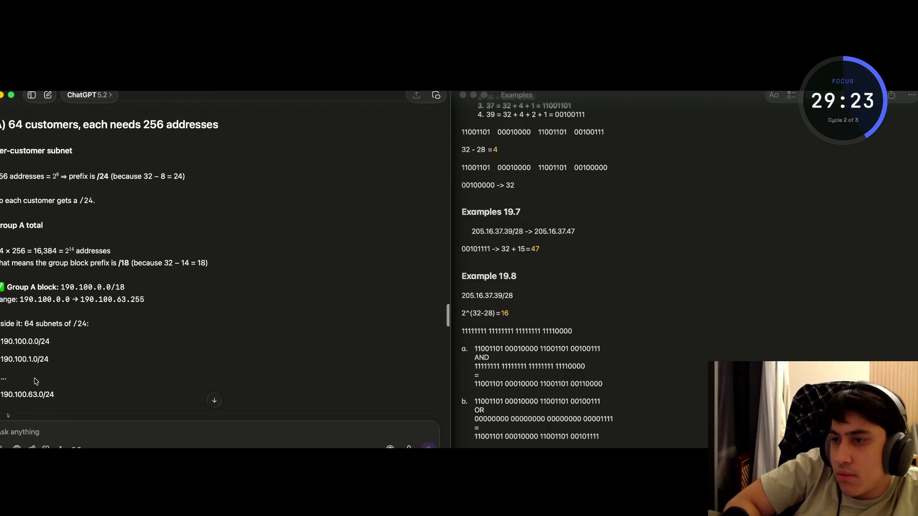
pyautogui.click(615, 443)
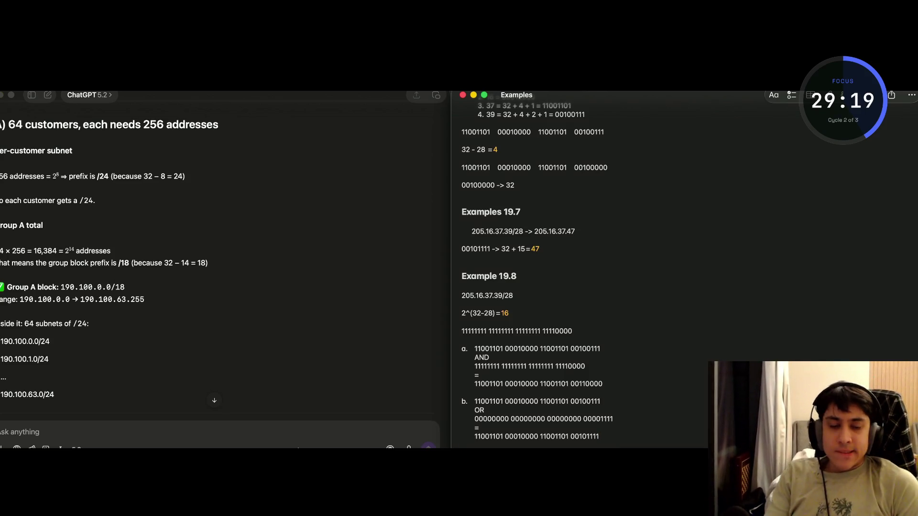
pyautogui.scroll(15, 173, 222)
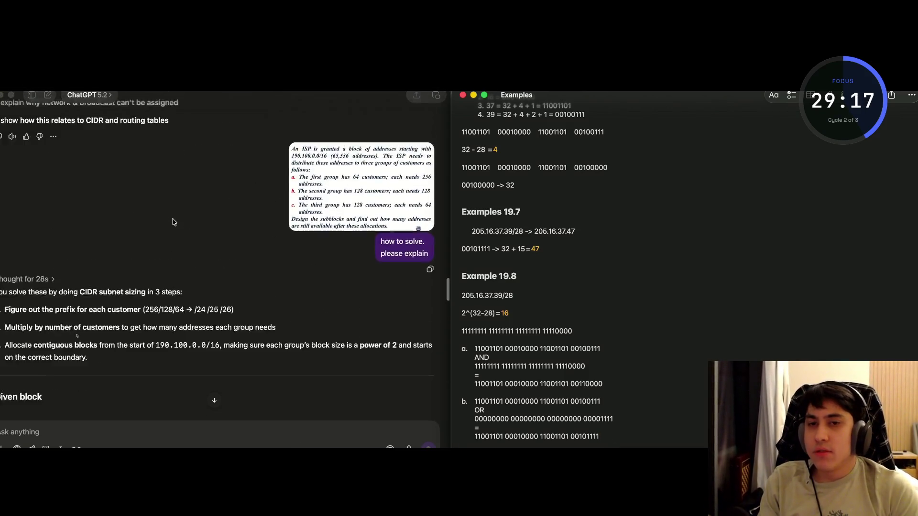
pyautogui.scroll(4, 287, 258)
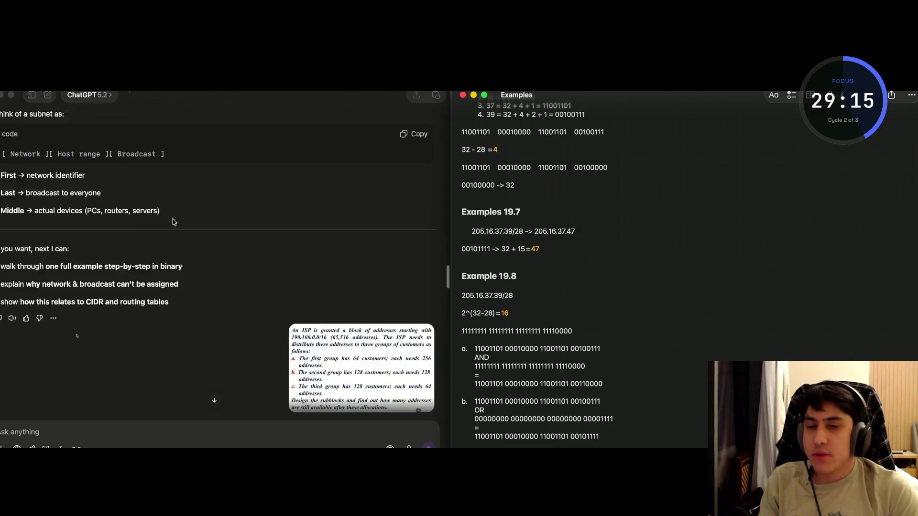
pyautogui.scroll(-2, 335, 277)
pyautogui.click(400, 294)
# Enlarge the ISP question image into a preview on the left, narrowed to reveal the notes.
pyautogui.click(402, 295)
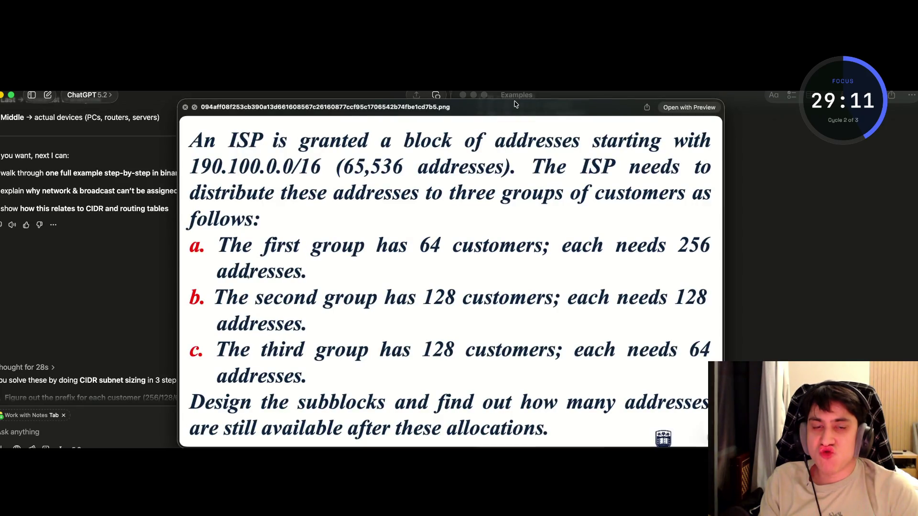
pyautogui.moveTo(516, 105)
pyautogui.mouseDown()
pyautogui.moveTo(195, 101)
pyautogui.moveTo(324, 102)
pyautogui.mouseUp()
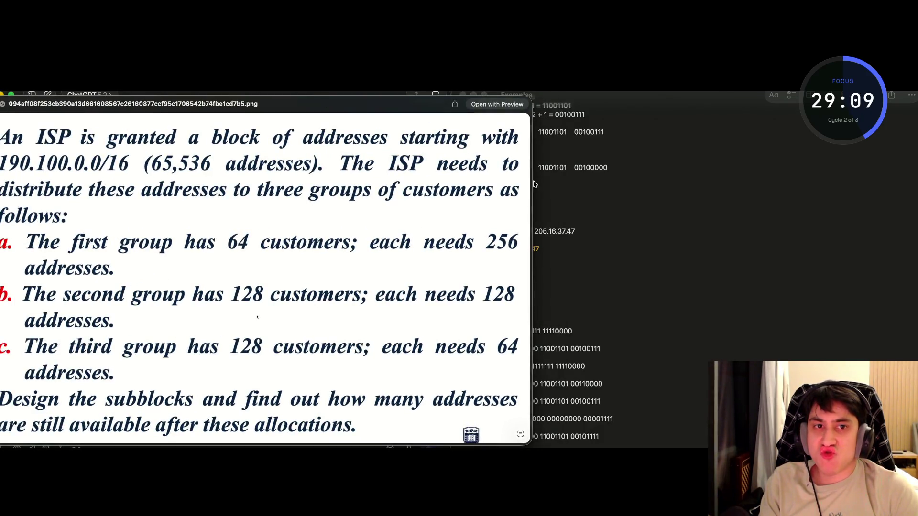
pyautogui.moveTo(532, 184)
pyautogui.mouseDown()
pyautogui.moveTo(400, 188)
pyautogui.moveTo(443, 209)
pyautogui.mouseUp()
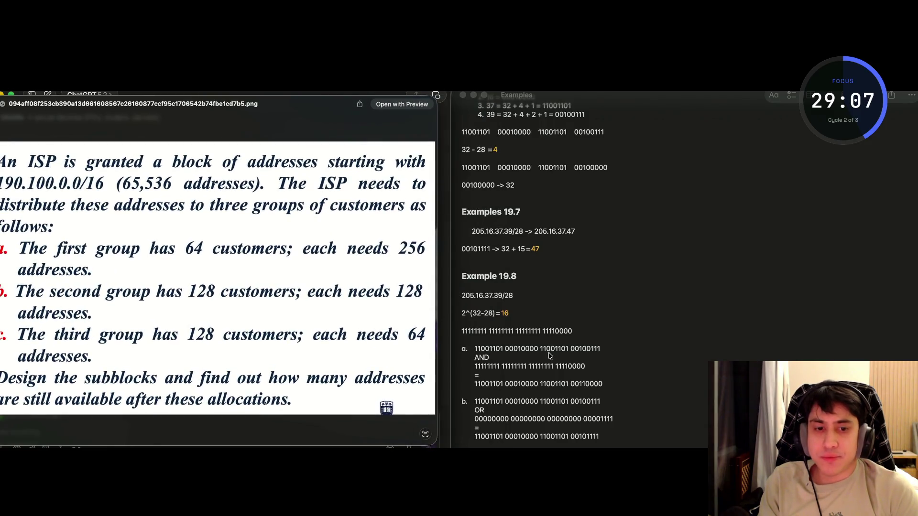
# Add a new 'Example 19.9' line at the end of the Examples note.
pyautogui.click(573, 432)
pyautogui.press('Return')
pyautogui.write('Example 19.9')
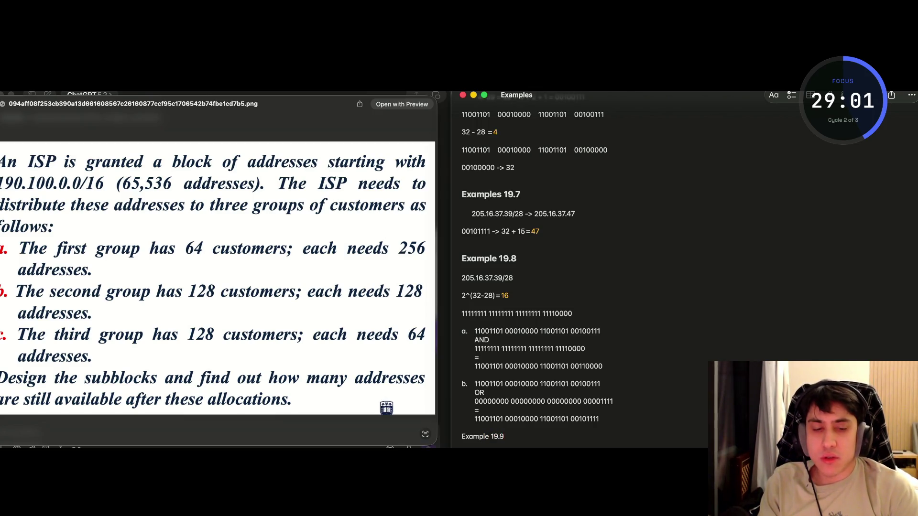
# Format the Example 19.9 line as a heading.
pyautogui.moveTo(521, 437); pyautogui.dragTo(434, 441)
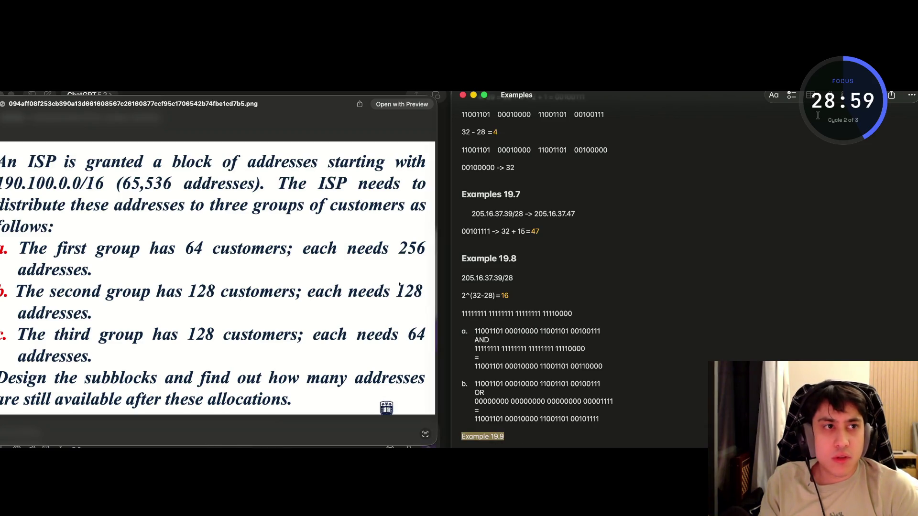
pyautogui.click(773, 95)
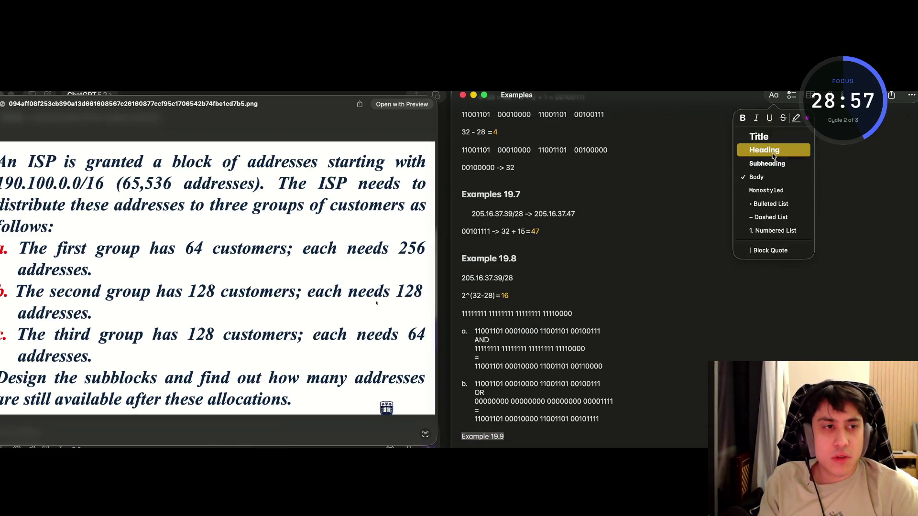
pyautogui.click(772, 151)
pyautogui.click(541, 433)
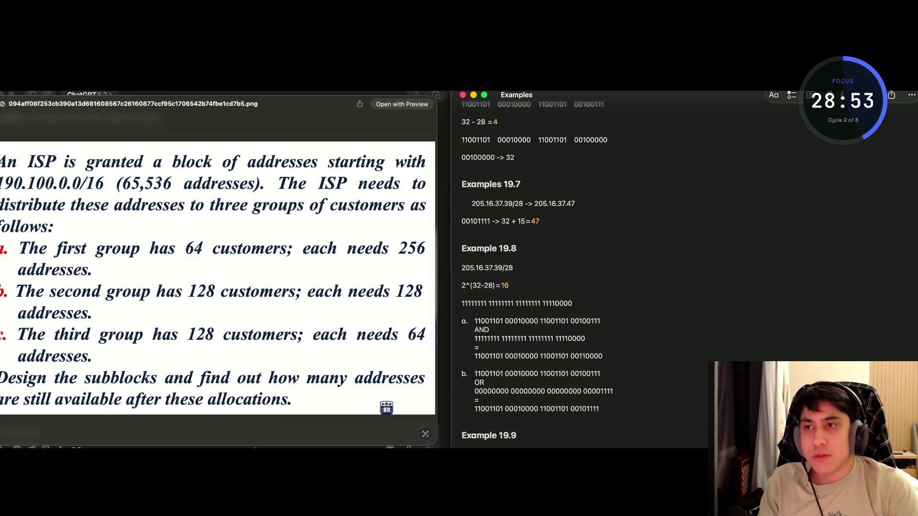
# Under the heading, write 128 = 2^7 and 32 - 7 = 25 -> /25.
pyautogui.press('Return')
pyautogui.write('190')
pyautogui.press('BackSpace')
pyautogui.press('BackSpace')
pyautogui.write('128 = 2^7')
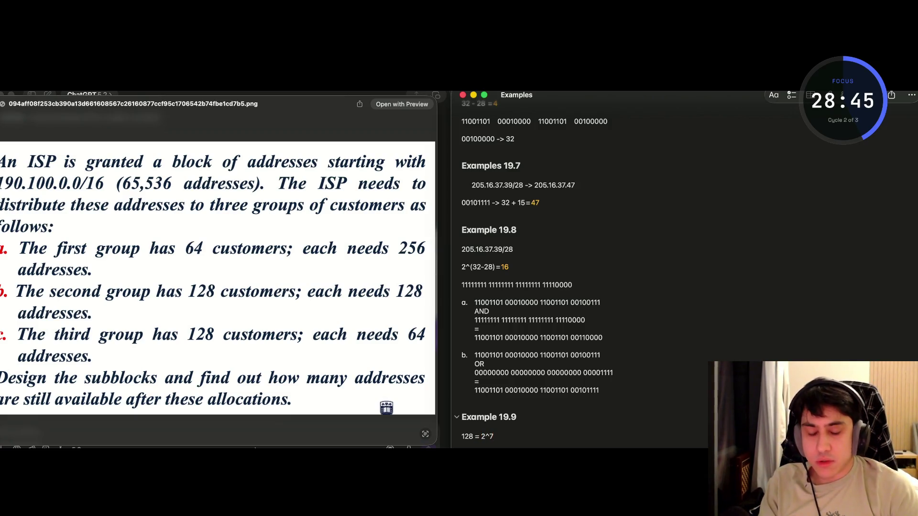
pyautogui.press('BackSpace')
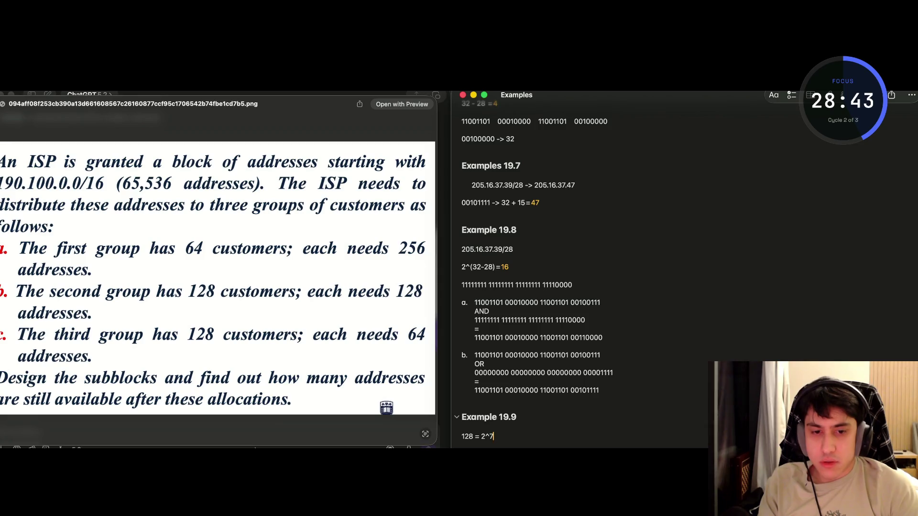
pyautogui.write('=128')
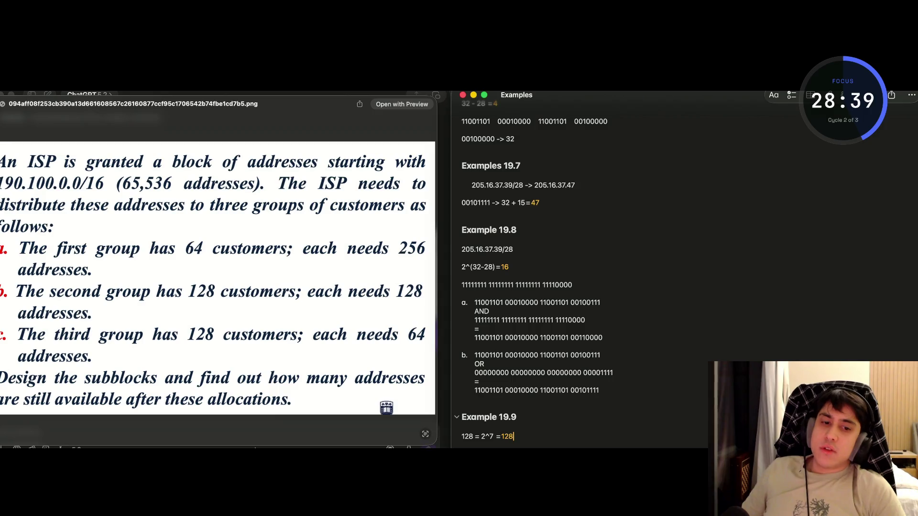
pyautogui.press('BackSpace')
pyautogui.press('BackSpace')
pyautogui.press('BackSpace')
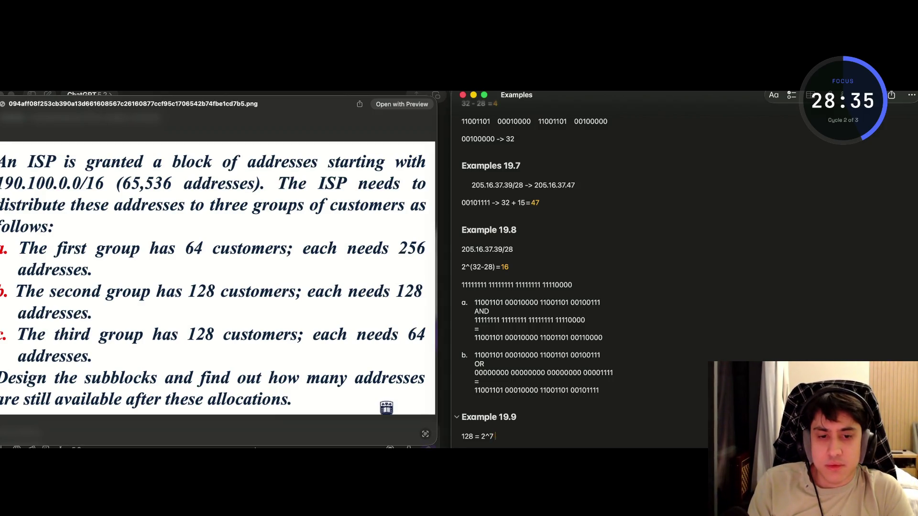
pyautogui.write('3')
pyautogui.write('8')
pyautogui.press('BackSpace')
pyautogui.write('7 =')
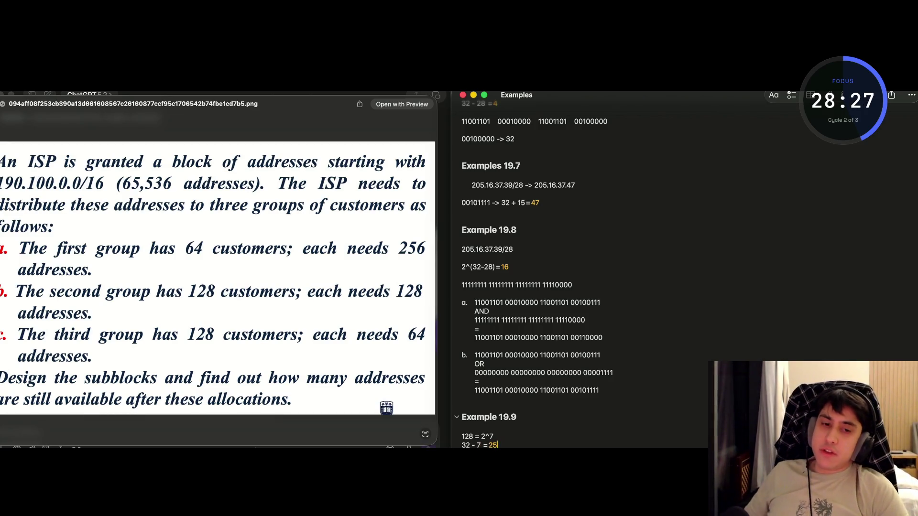
pyautogui.write(' 25 -> /')
pyautogui.write('24')
pyautogui.press('Return')
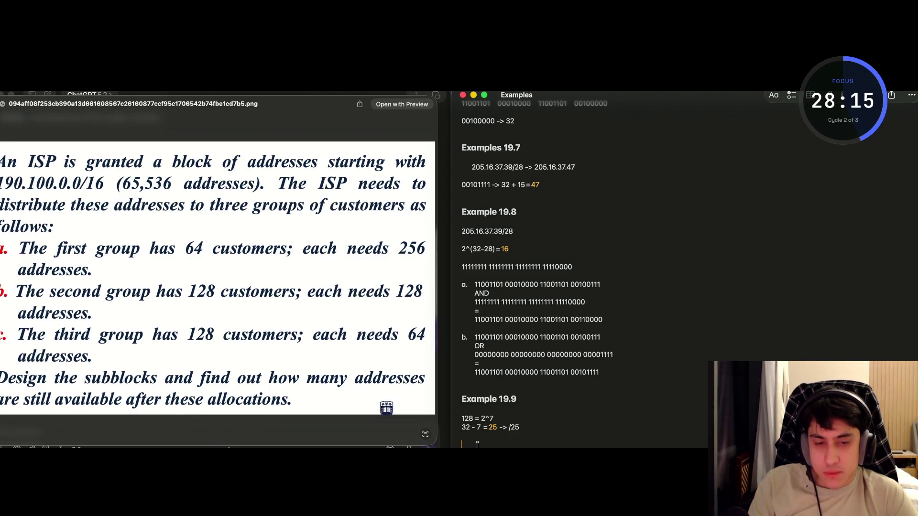
# Correct the prefix result to /25 and add the line 128 × 128 = 16,384.
pyautogui.doubleClick(513, 428)
pyautogui.write('26')
pyautogui.click(471, 445)
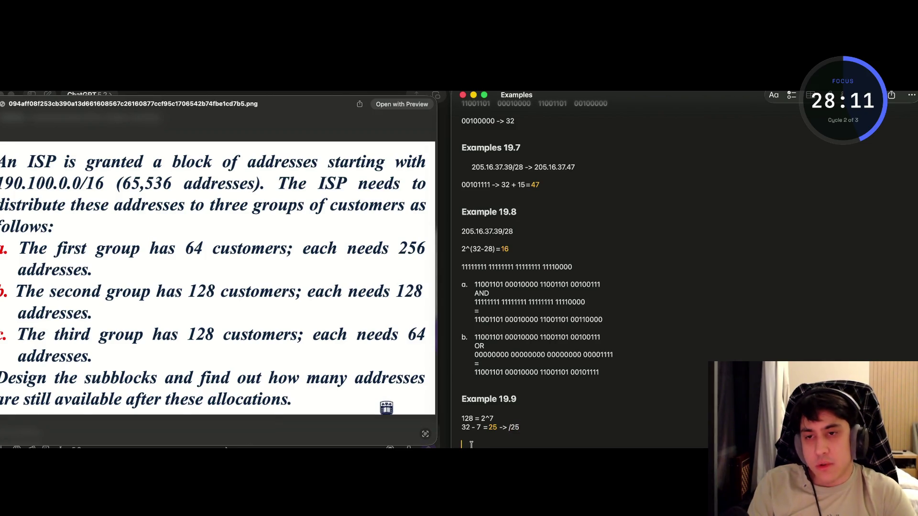
pyautogui.write('28')
pyautogui.write(' 128 =16,384')
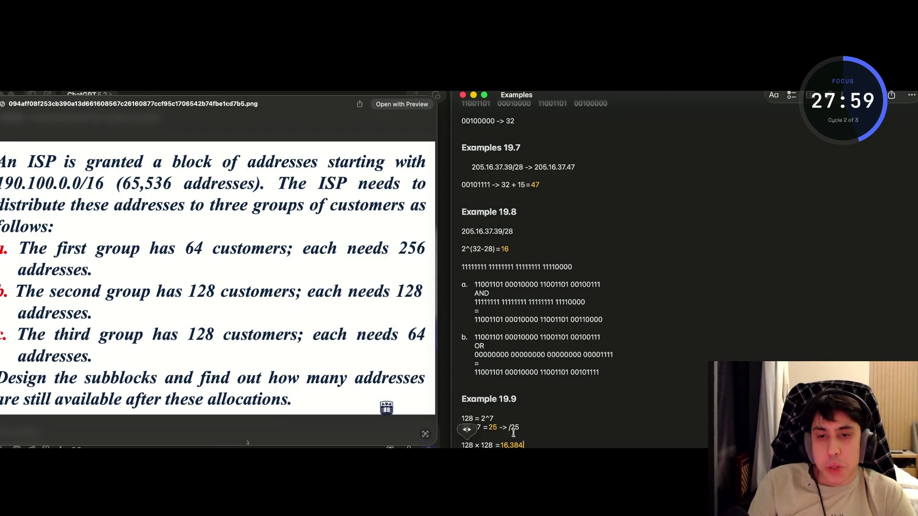
pyautogui.click(291, 245)
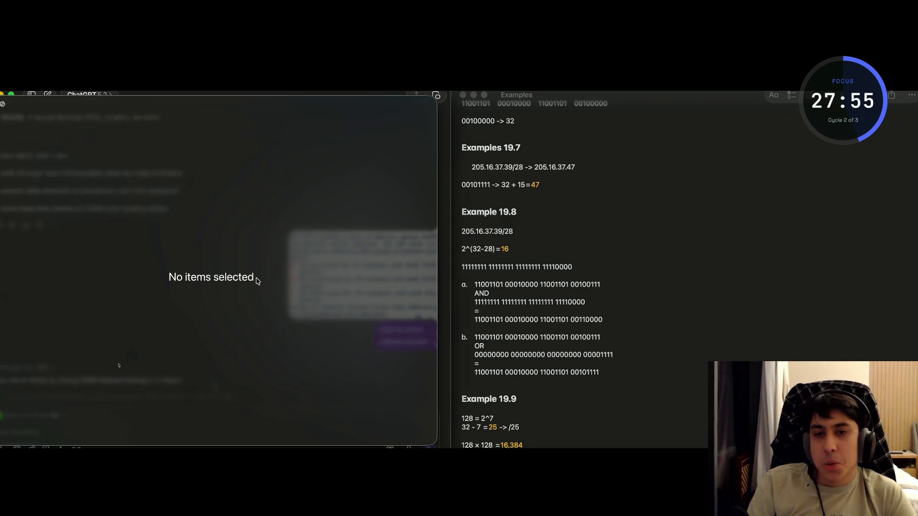
# Dismiss the empty preview panel over the ChatGPT chat and scroll through the conversation.
pyautogui.press('super+Tab')
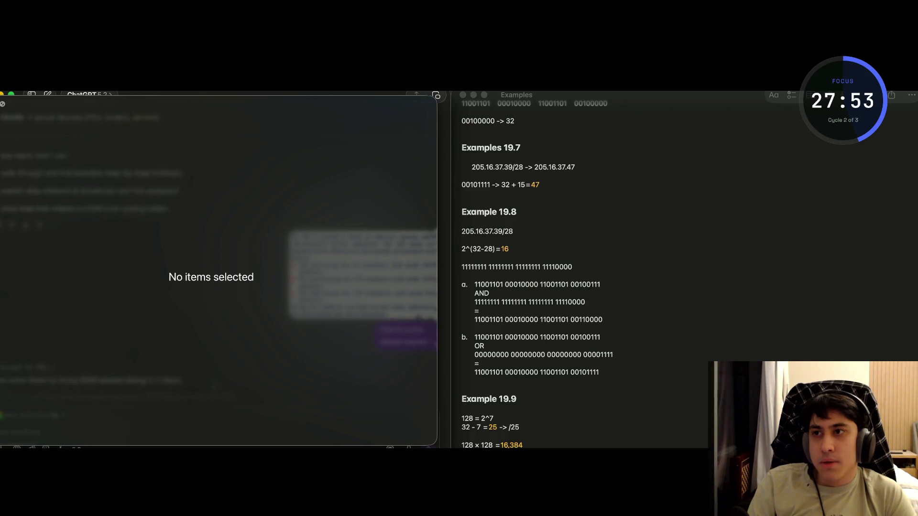
pyautogui.click(45, 172)
pyautogui.scroll(-4, 162, 289)
pyautogui.scroll(-4, 161, 289)
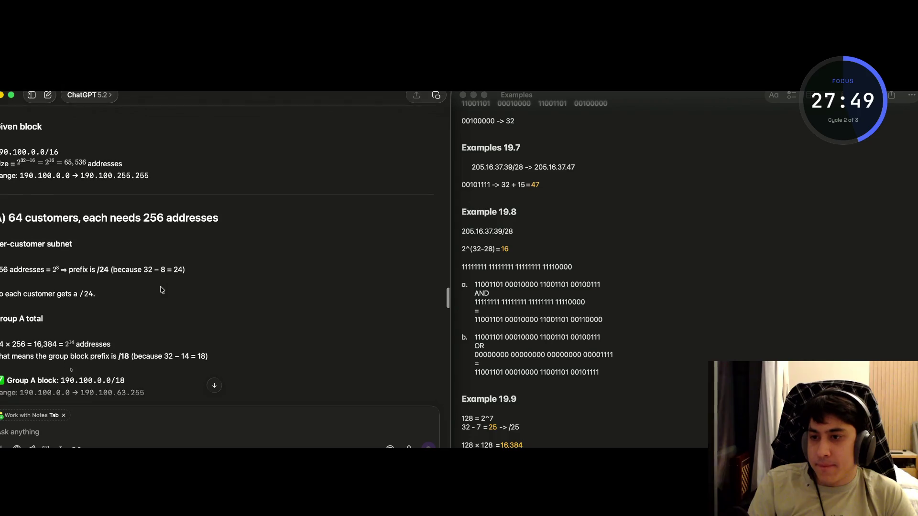
pyautogui.scroll(-1, 162, 290)
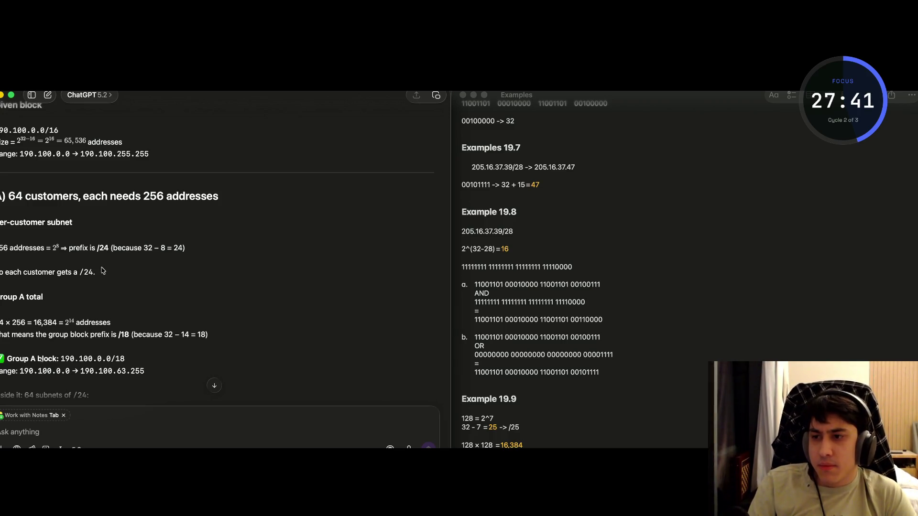
pyautogui.scroll(3, 111, 293)
# Extend the 16,384 line with -> 2^14 -> 32 - 14 = 18 -> /18.
pyautogui.click(533, 445)
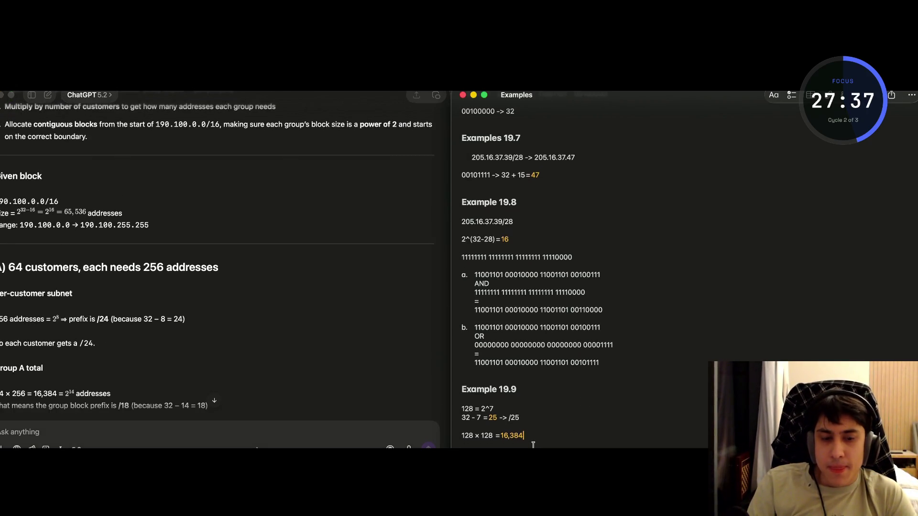
pyautogui.write('-> 2^14')
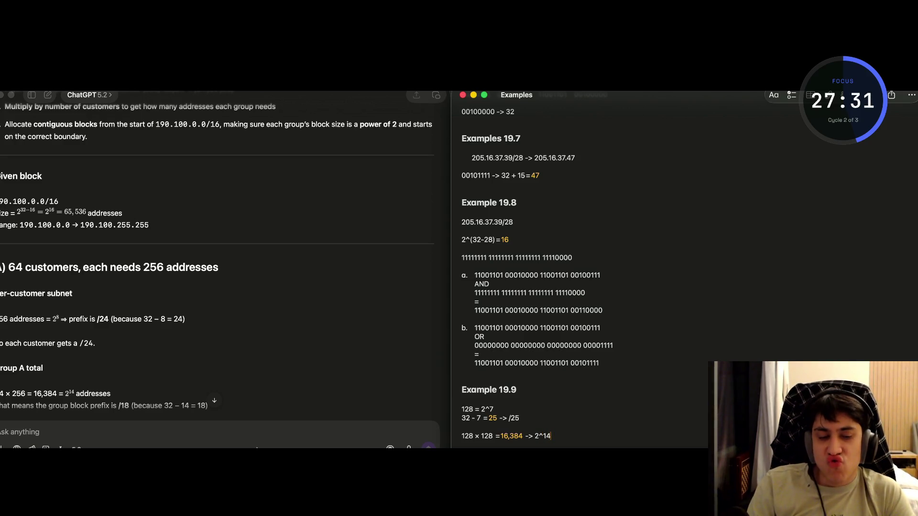
pyautogui.write(' ->')
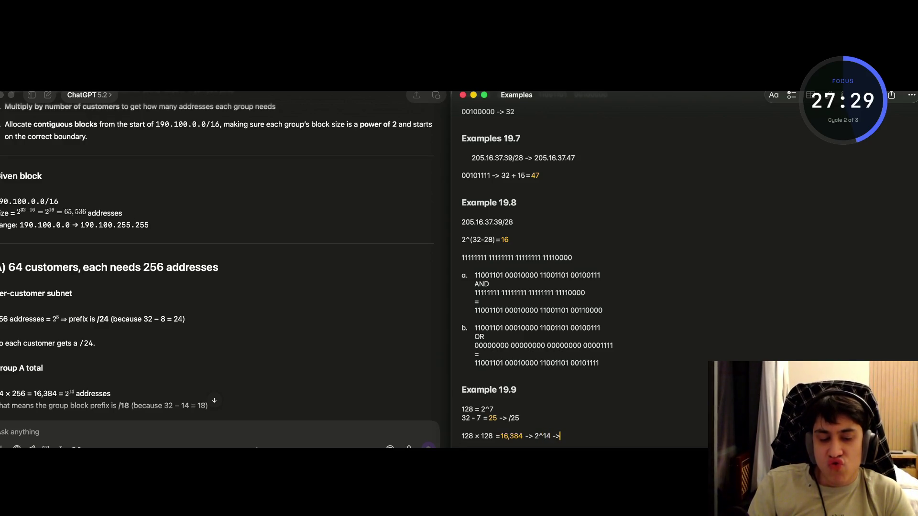
pyautogui.write(' 13')
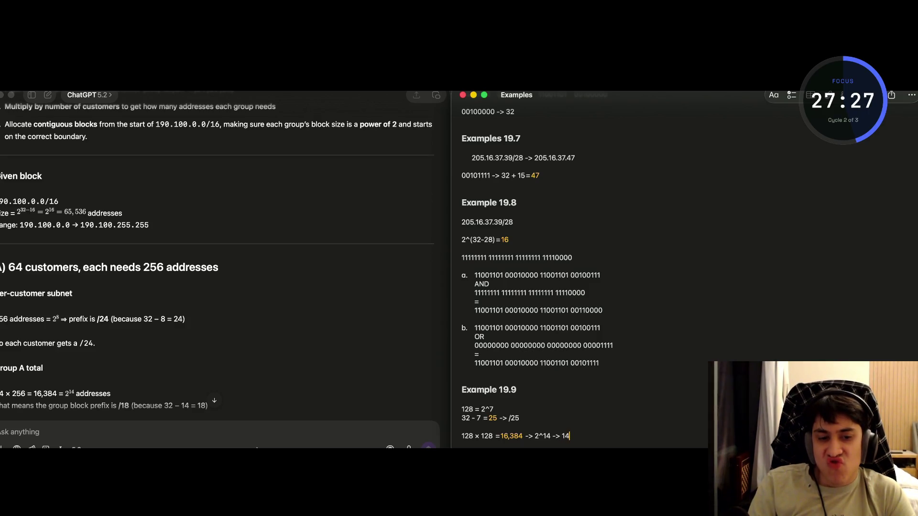
pyautogui.press('BackSpace')
pyautogui.write('2 - 14 =18')
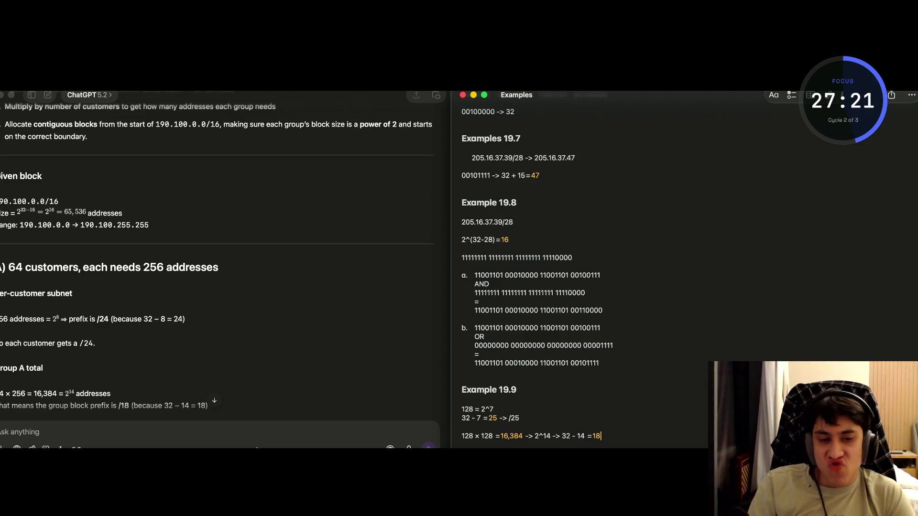
pyautogui.write(' 0')
pyautogui.press('BackSpace')
pyautogui.write('-> /18')
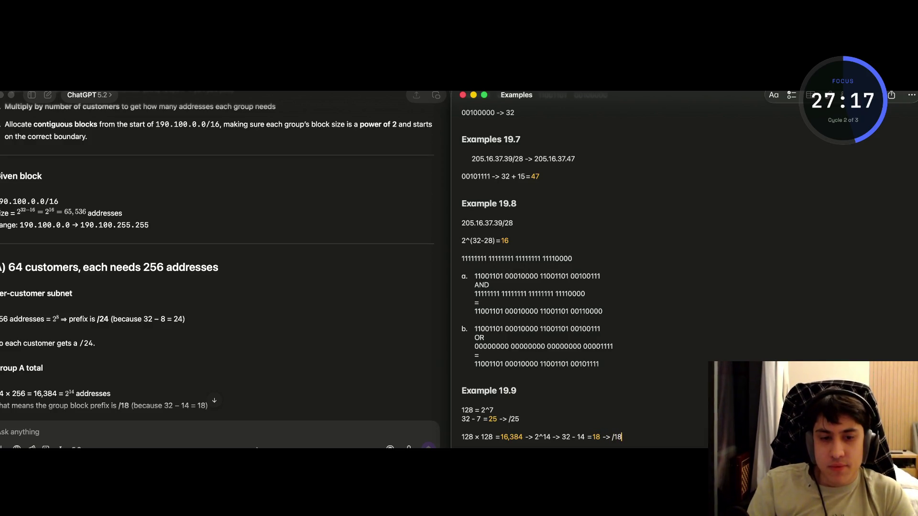
pyautogui.scroll(-5, 271, 375)
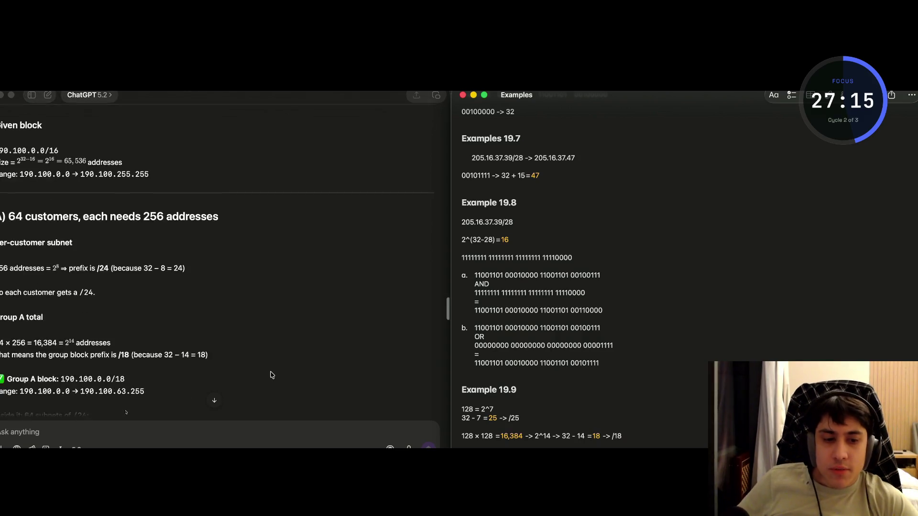
pyautogui.scroll(5, 271, 375)
pyautogui.scroll(-3, 271, 374)
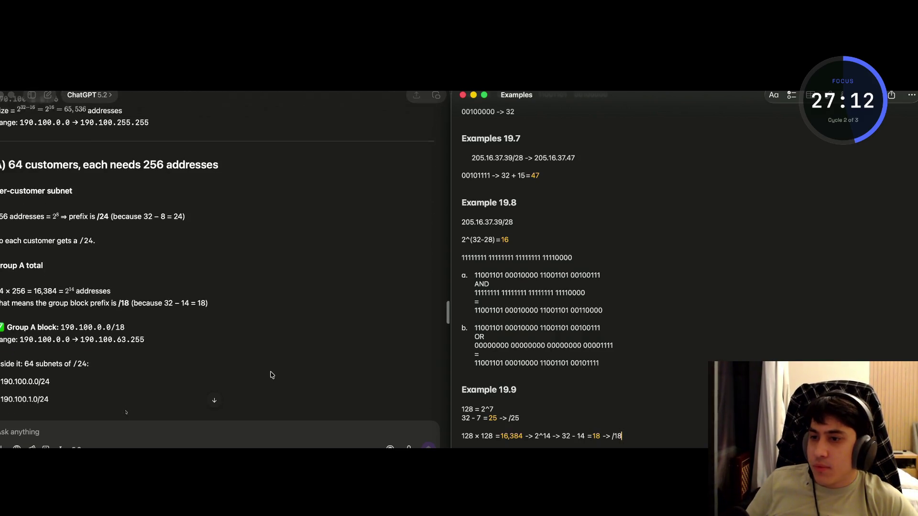
pyautogui.click(91, 239)
pyautogui.moveTo(81, 238); pyautogui.dragTo(89, 238)
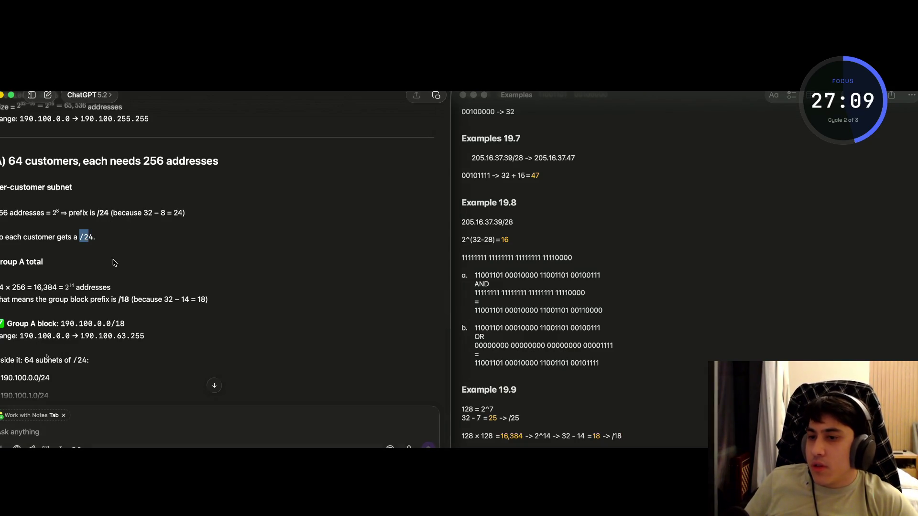
pyautogui.scroll(-2, 125, 339)
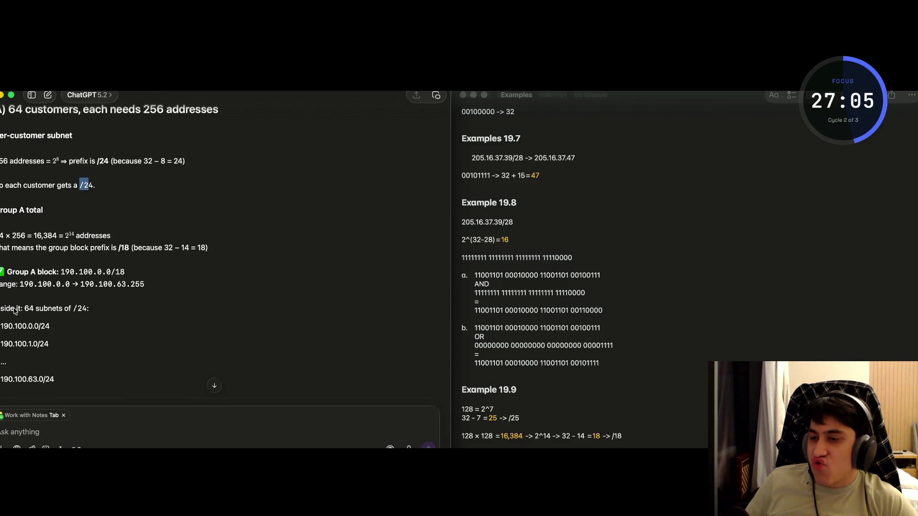
pyautogui.moveTo(28, 312)
pyautogui.mouseDown()
pyautogui.moveTo(102, 314)
pyautogui.moveTo(78, 307)
pyautogui.moveTo(88, 310)
pyautogui.mouseUp()
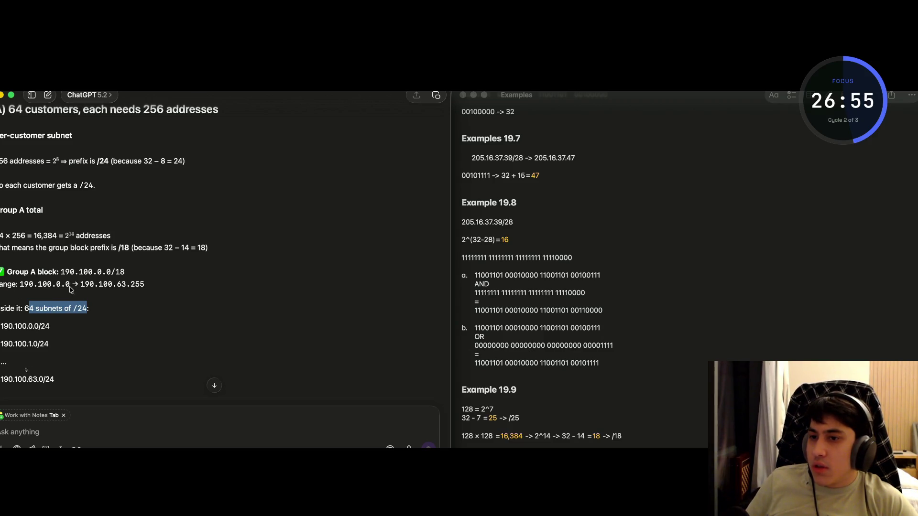
pyautogui.moveTo(145, 287); pyautogui.dragTo(26, 290)
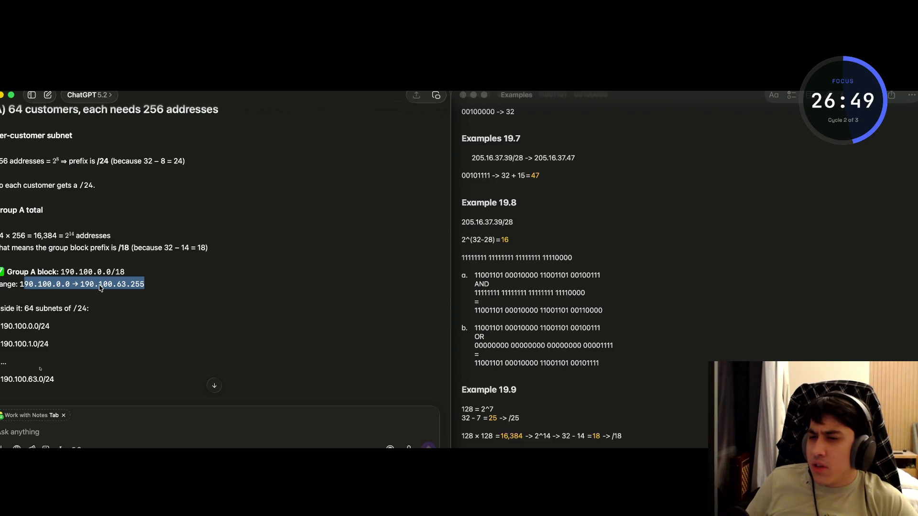
pyautogui.click(105, 288)
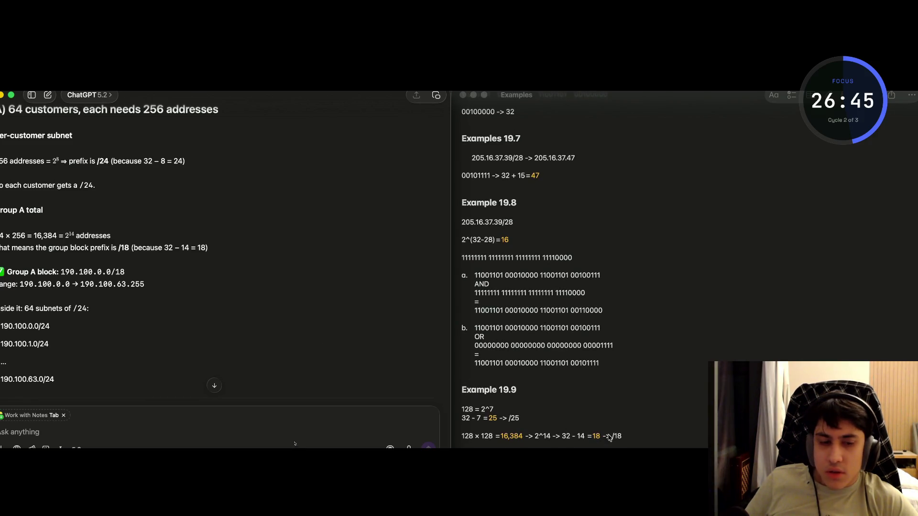
pyautogui.click(623, 435)
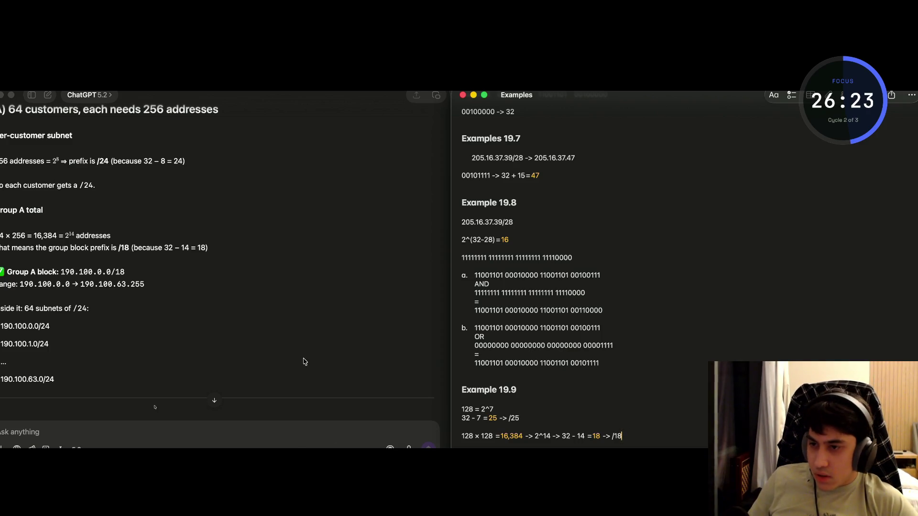
pyautogui.click(31, 348)
# Start a new line below the /18 result to begin the first address.
pyautogui.moveTo(29, 345); pyautogui.dragTo(33, 346)
pyautogui.click(54, 344)
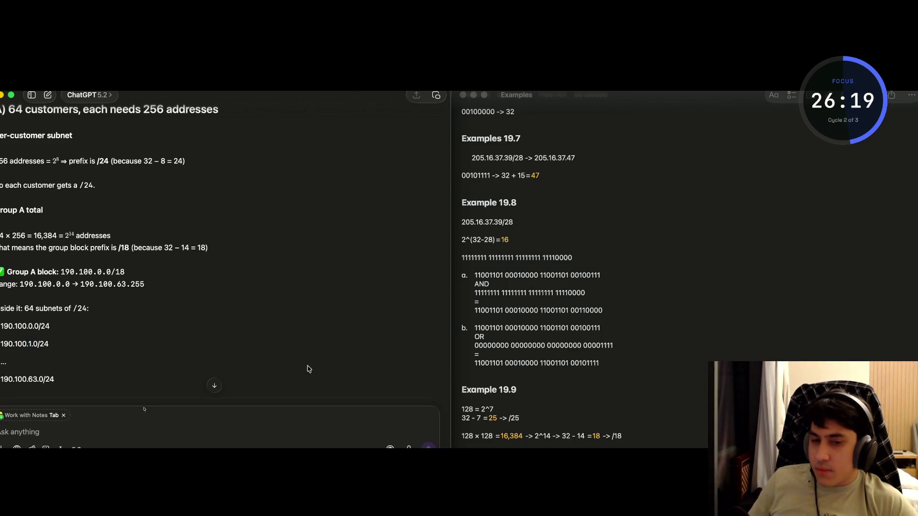
pyautogui.click(632, 439)
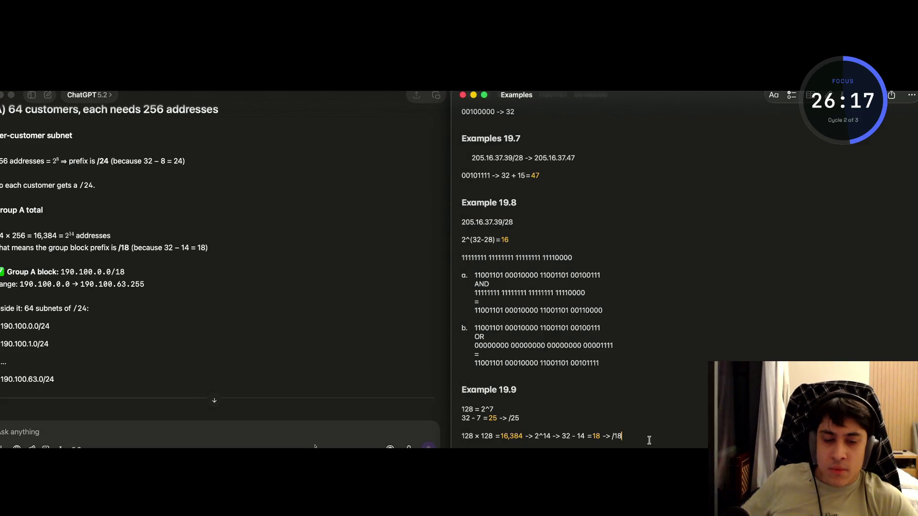
pyautogui.press('Return')
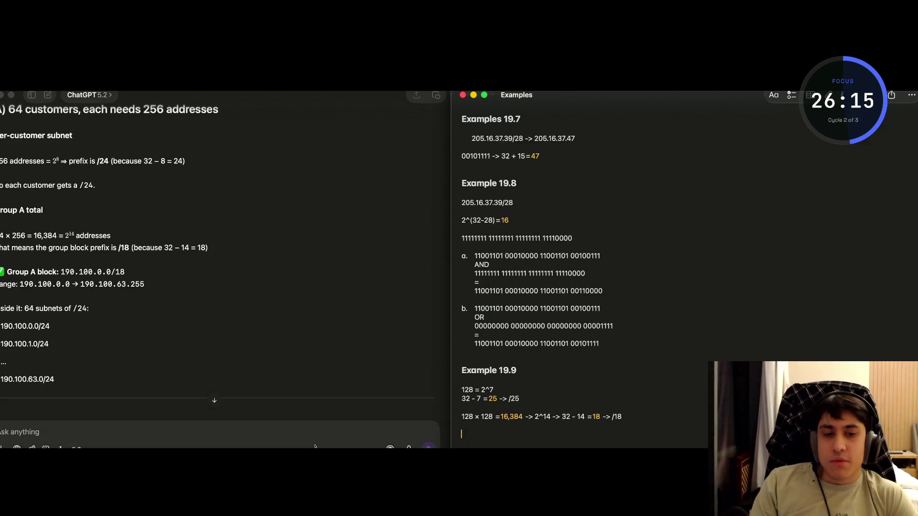
pyautogui.write('190.100')
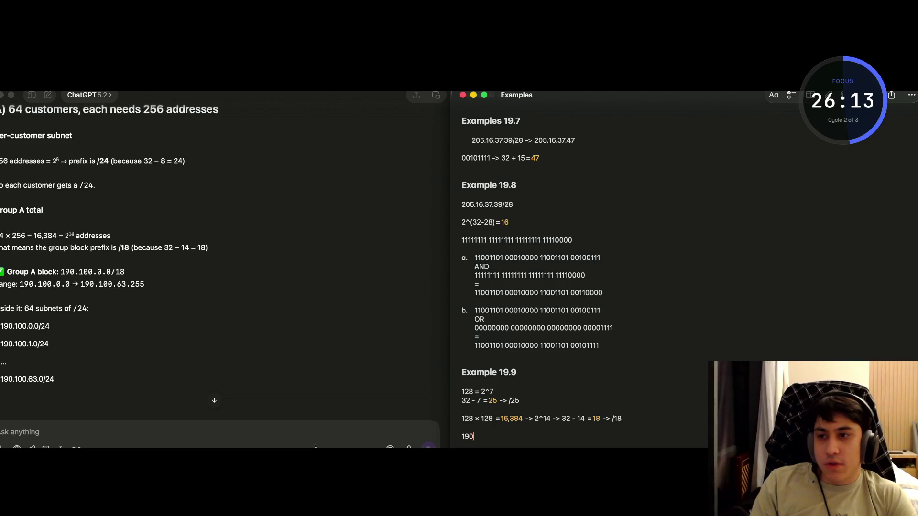
# Reopen the ISP problem image preview and narrow it beside the note.
pyautogui.click(324, 254)
pyautogui.scroll(10, 330, 215)
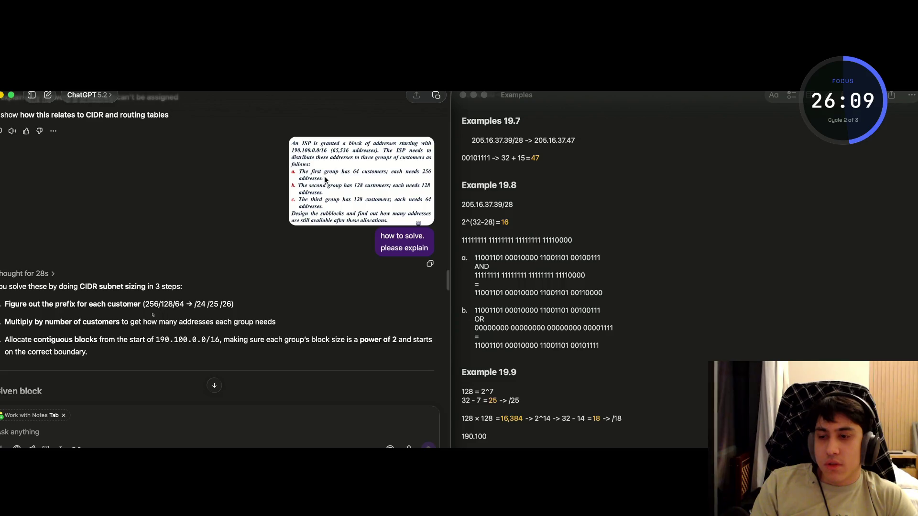
pyautogui.click(340, 173)
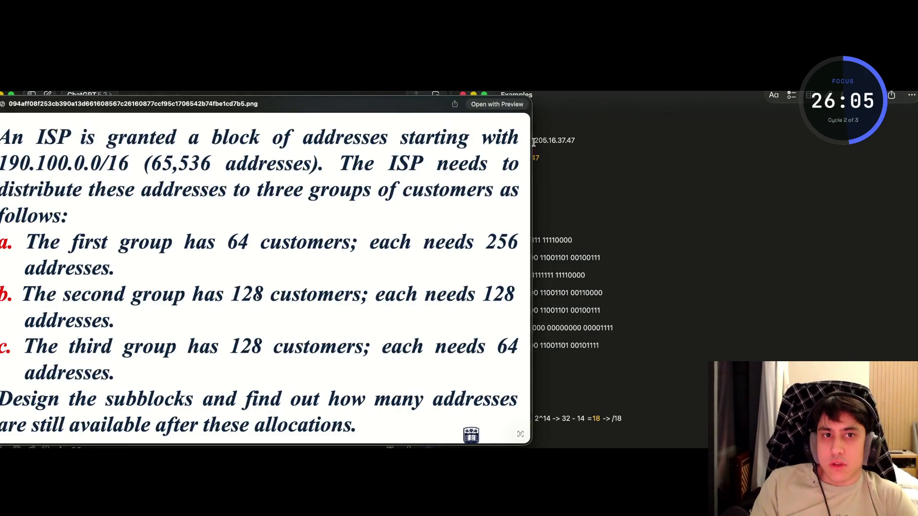
pyautogui.press('space')
pyautogui.press('space')
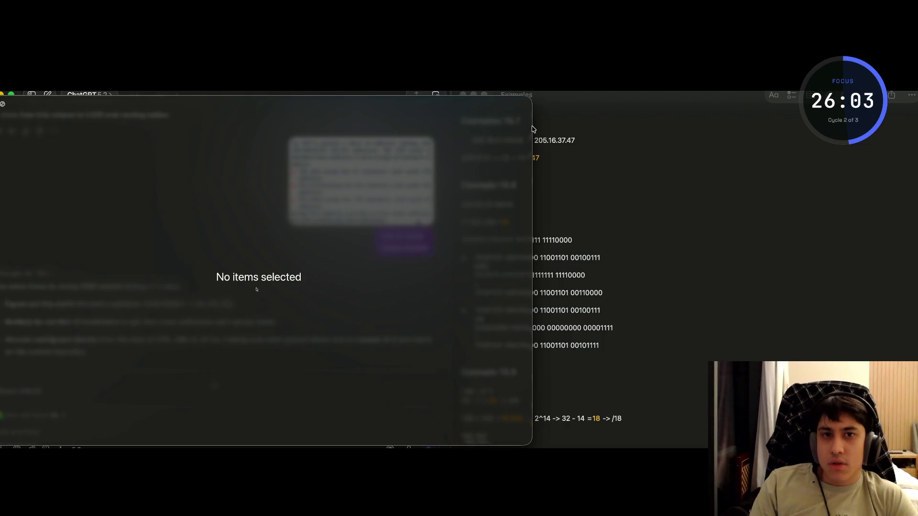
pyautogui.press('space')
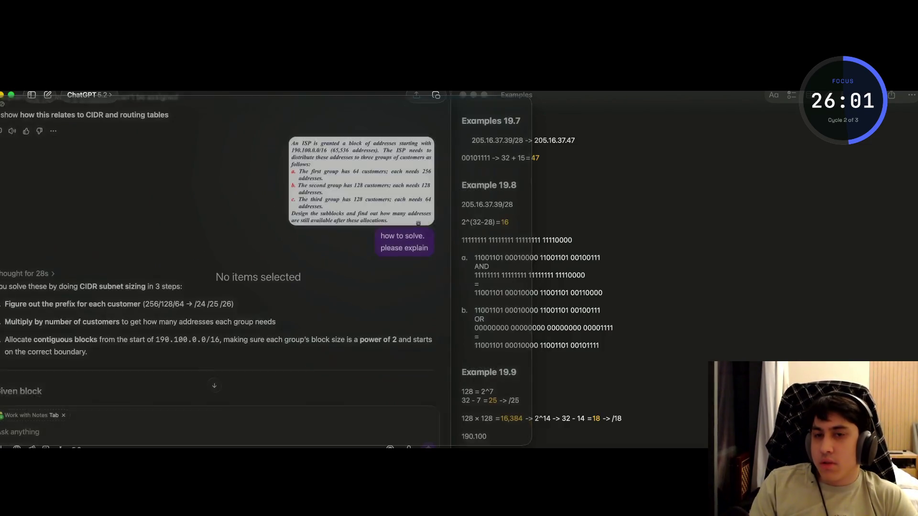
pyautogui.click(382, 190)
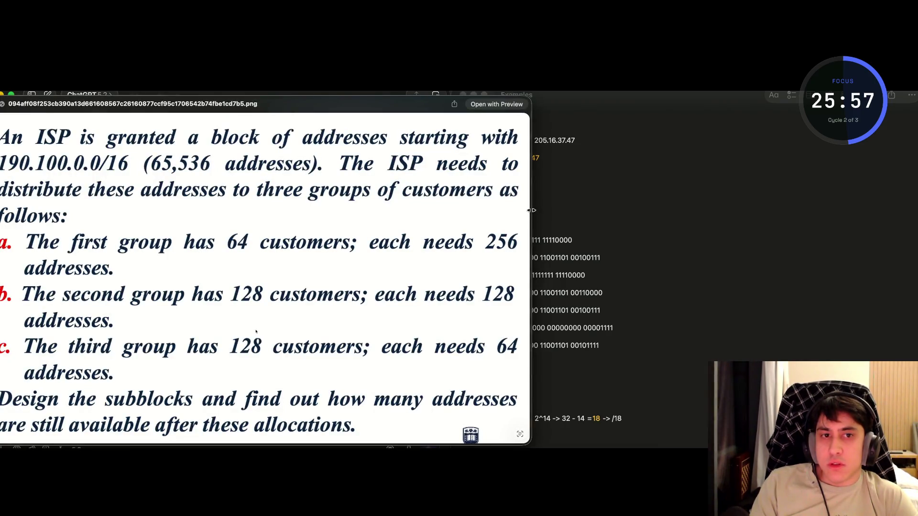
pyautogui.moveTo(531, 211); pyautogui.dragTo(419, 210)
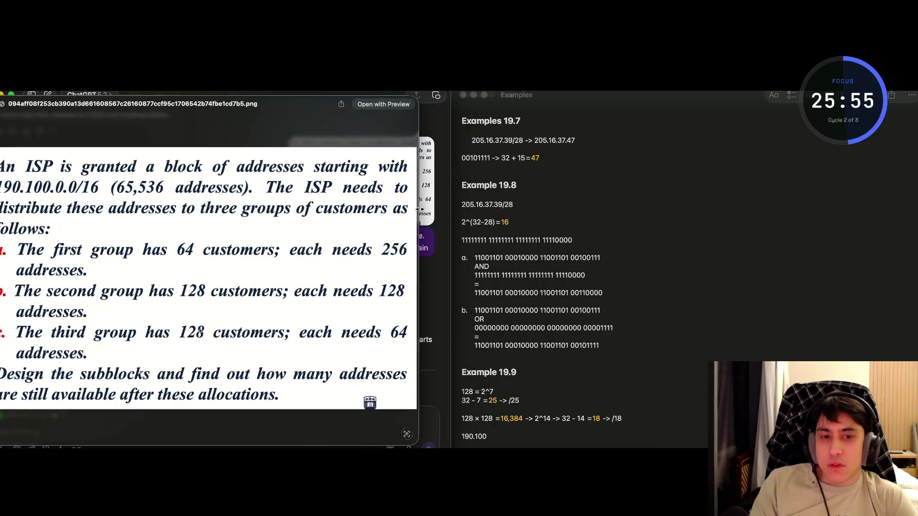
# Write the address 190.100.0.0/25 on the new line and start another line.
pyautogui.write('.0.0.')
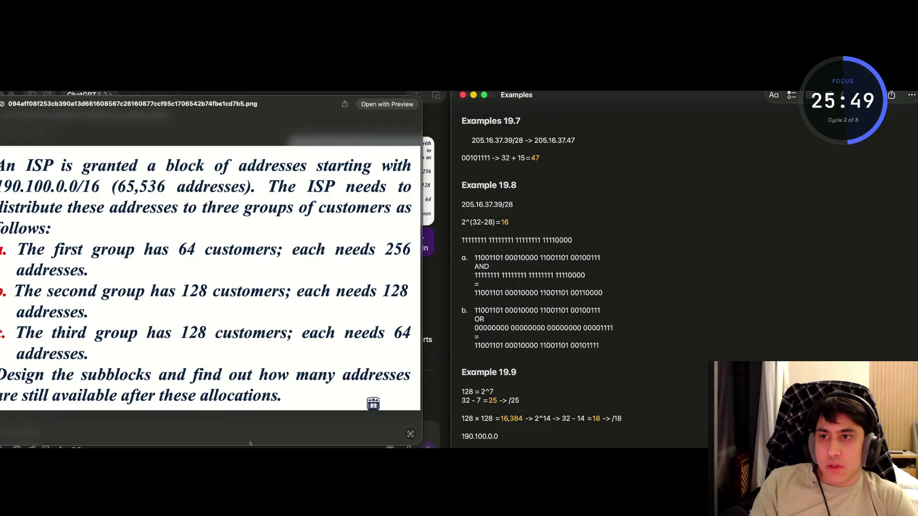
pyautogui.write('1')
pyautogui.press('BackSpace')
pyautogui.press('BackSpace')
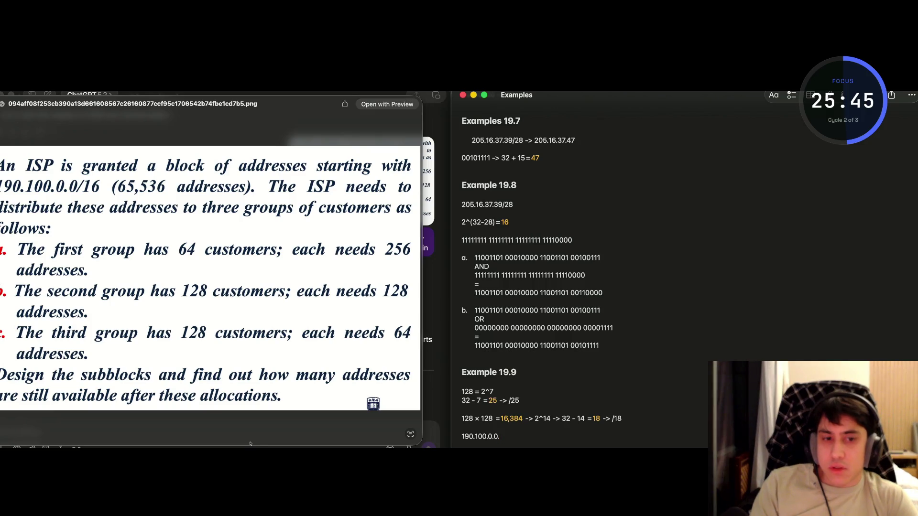
pyautogui.press('BackSpace')
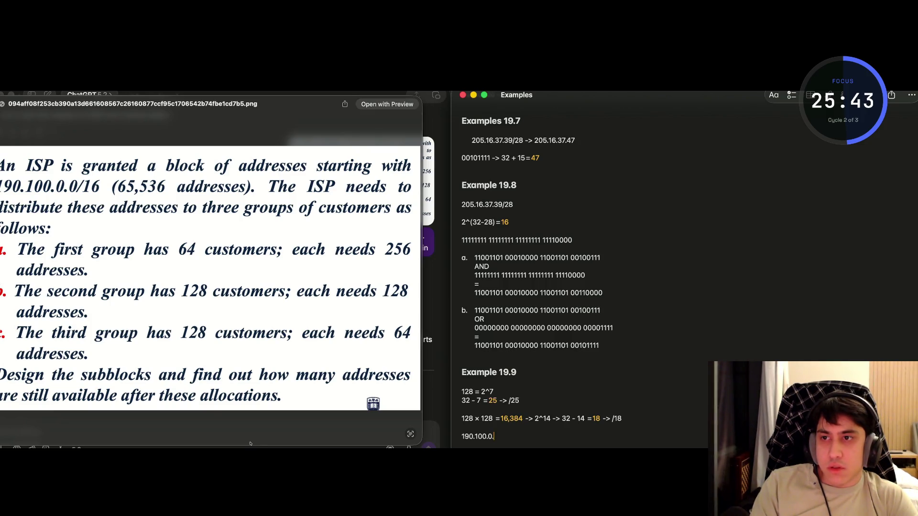
pyautogui.write('.0.0/2')
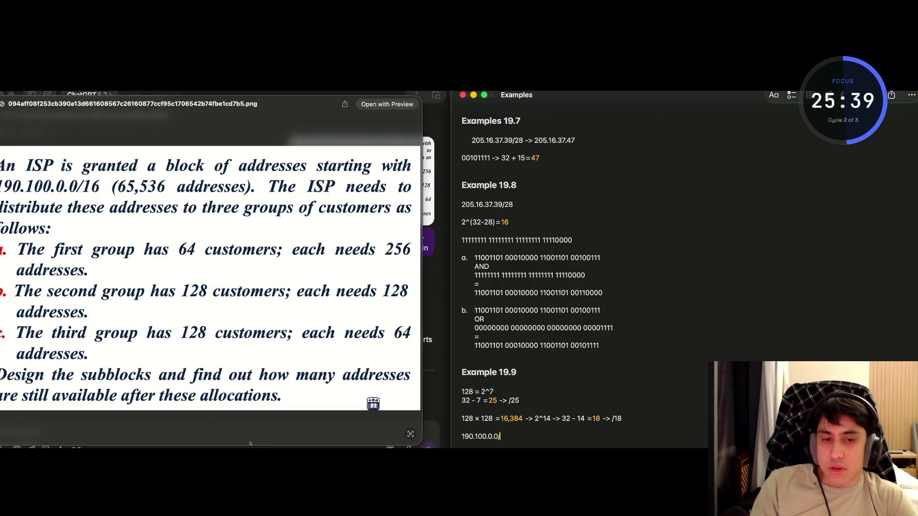
pyautogui.write('5')
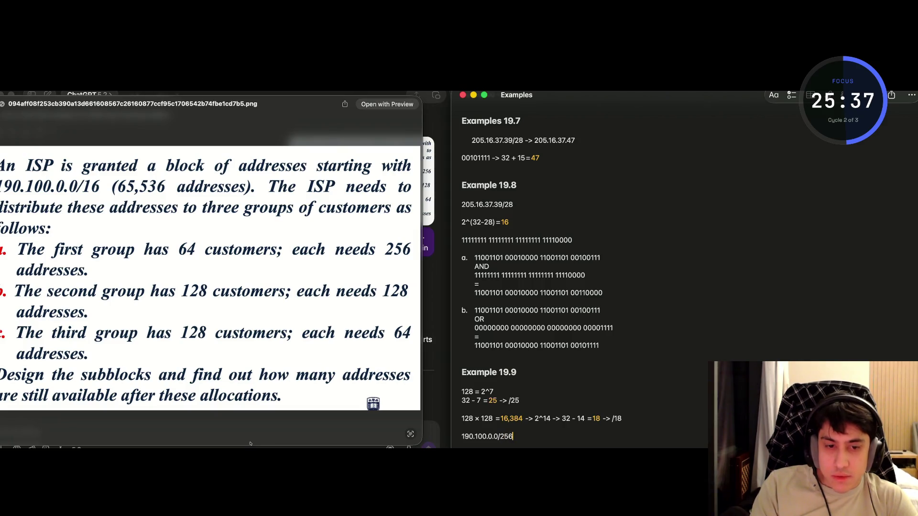
pyautogui.press('Return')
# Check the 190.100.0.0/25 line by selecting the address, then leave the problem preview.
pyautogui.scroll(-1, 562, 435)
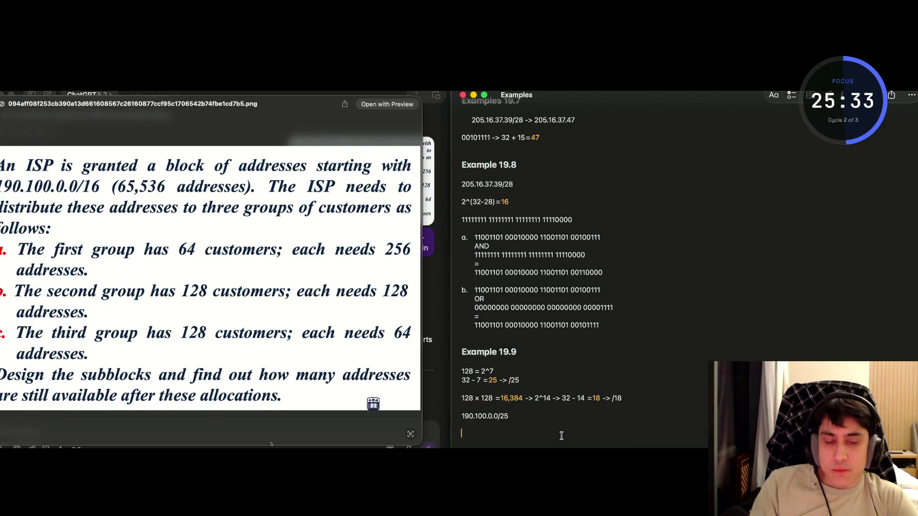
pyautogui.moveTo(497, 419); pyautogui.dragTo(458, 419)
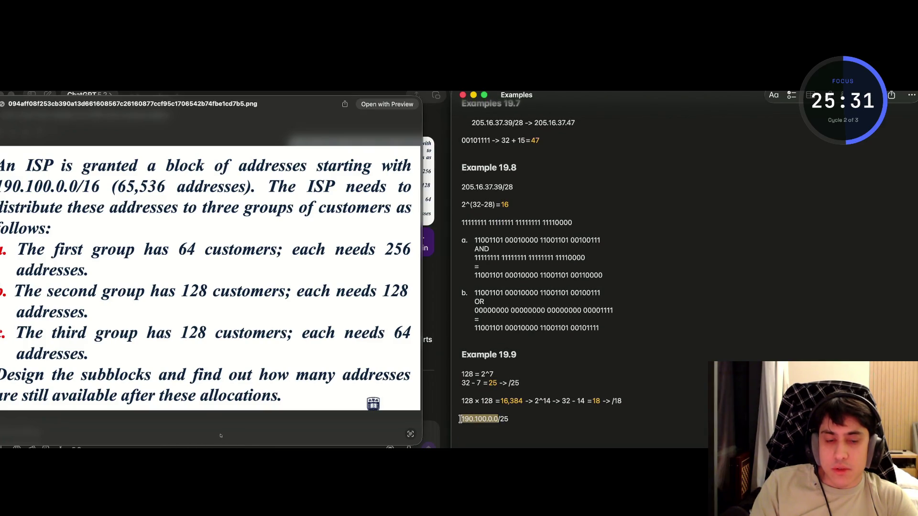
pyautogui.click(478, 438)
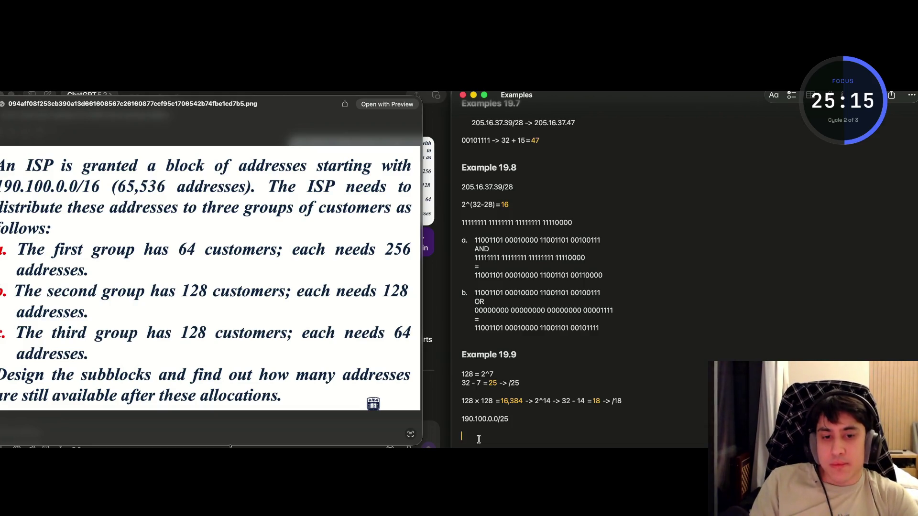
pyautogui.doubleClick(471, 419)
pyautogui.click(463, 420)
pyautogui.doubleClick(466, 419)
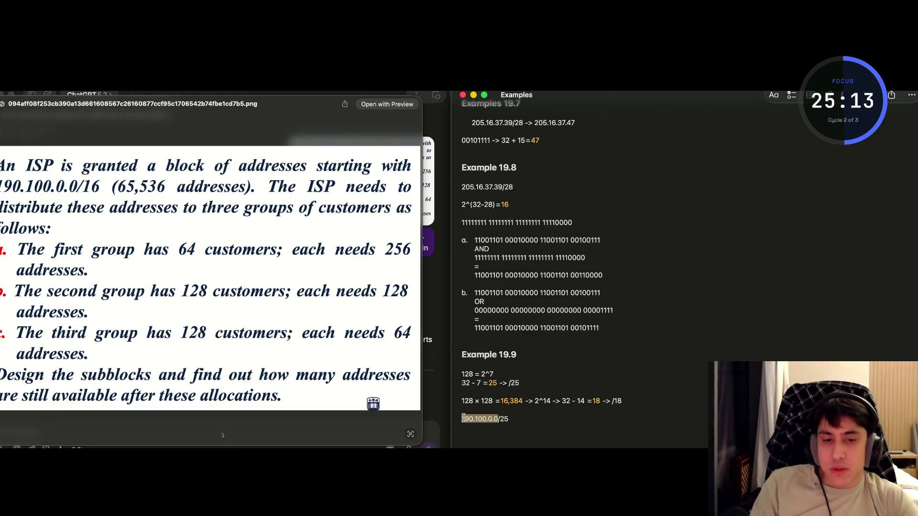
pyautogui.click(463, 419)
pyautogui.press('super+Tab')
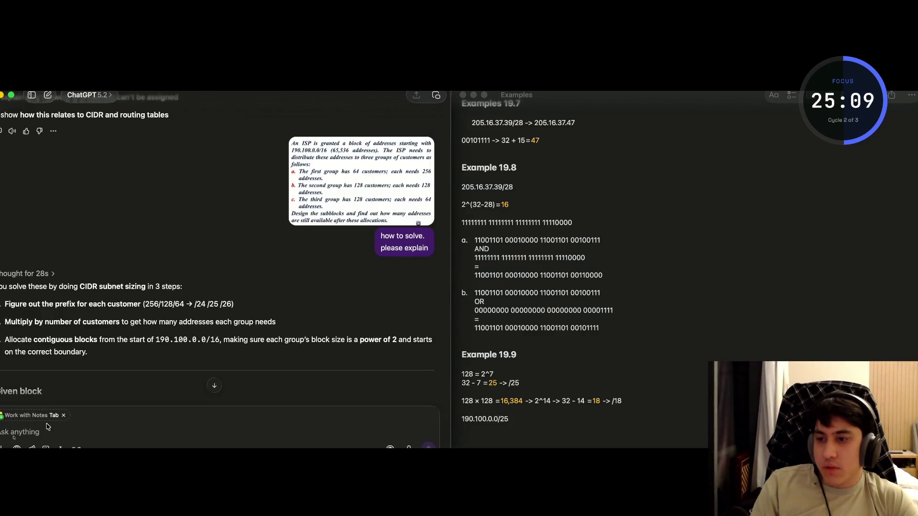
# Discard the draft and ask '190 to binary' in a new ChatGPT chat.
pyautogui.write('190')
pyautogui.press('BackSpace')
pyautogui.press('BackSpace')
pyautogui.press('BackSpace')
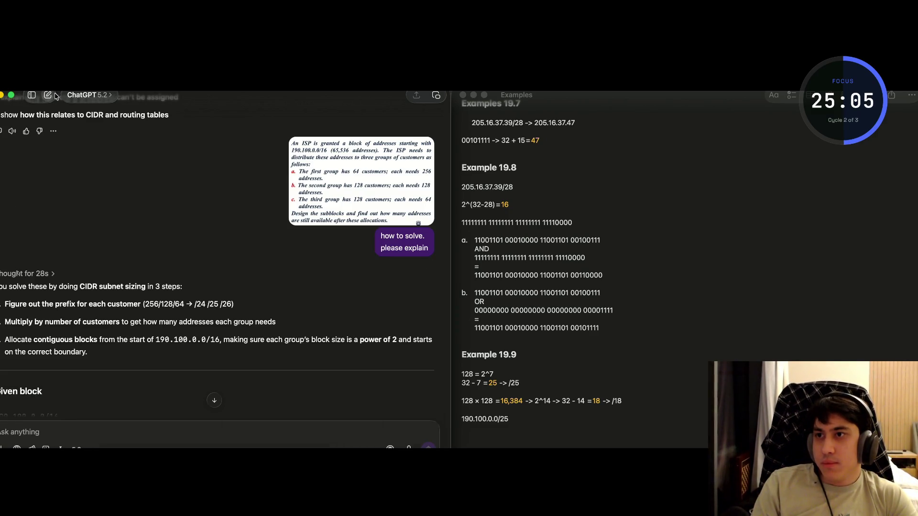
pyautogui.press('super+n')
pyautogui.write('190')
pyautogui.write(' to binary')
pyautogui.press('Return')
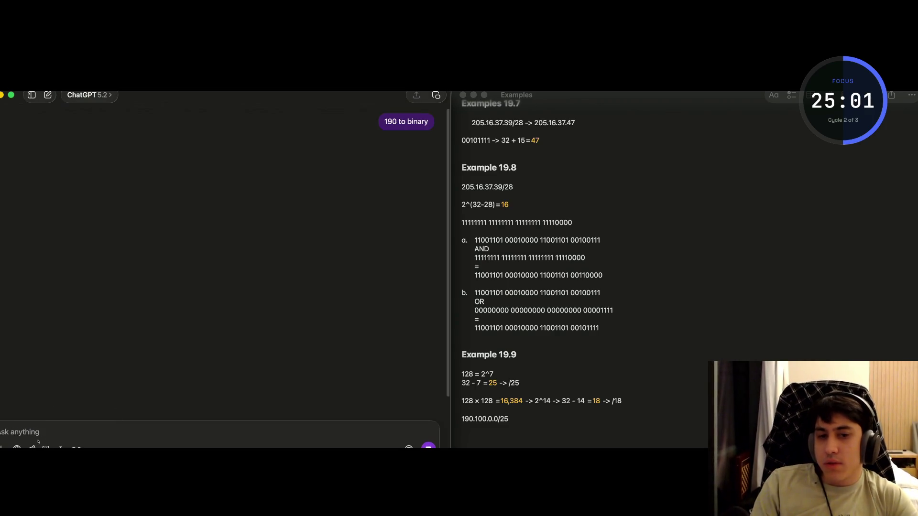
# Select ChatGPT's binary answer 10111110.
pyautogui.click(472, 439)
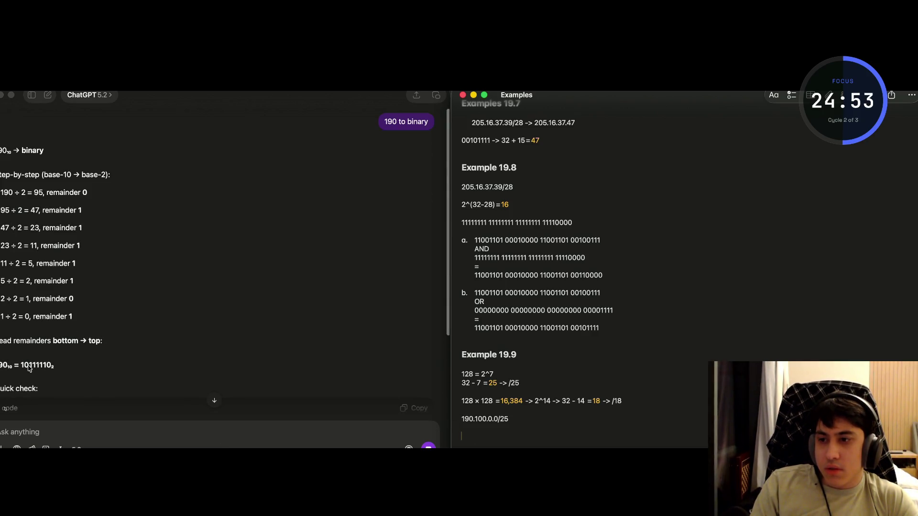
pyautogui.click(29, 368)
pyautogui.doubleClick(28, 368)
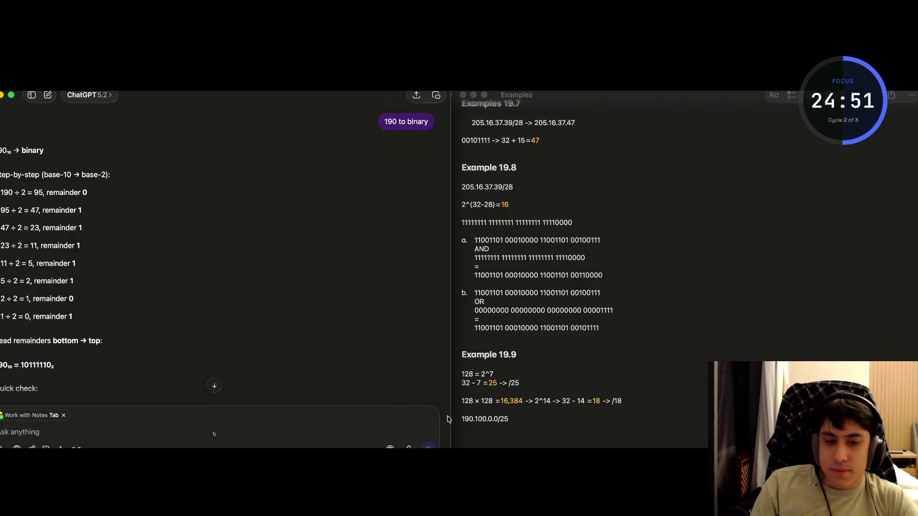
pyautogui.click(467, 437)
# Type 190.100.0.0 on a new line, then replace it with the copied binary 10111110.
pyautogui.write('190.100.0.0')
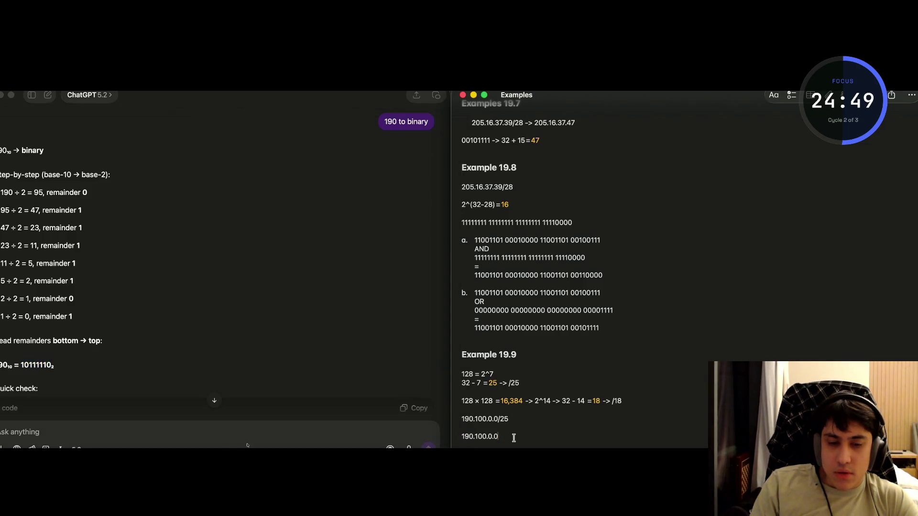
pyautogui.moveTo(513, 437); pyautogui.dragTo(464, 436)
pyautogui.scroll(-5, 86, 239)
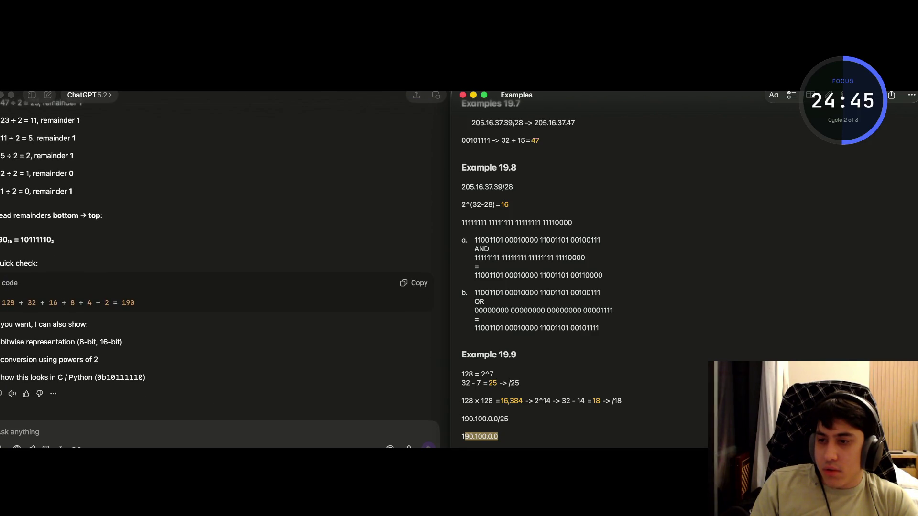
pyautogui.doubleClick(34, 244)
pyautogui.press('super+c')
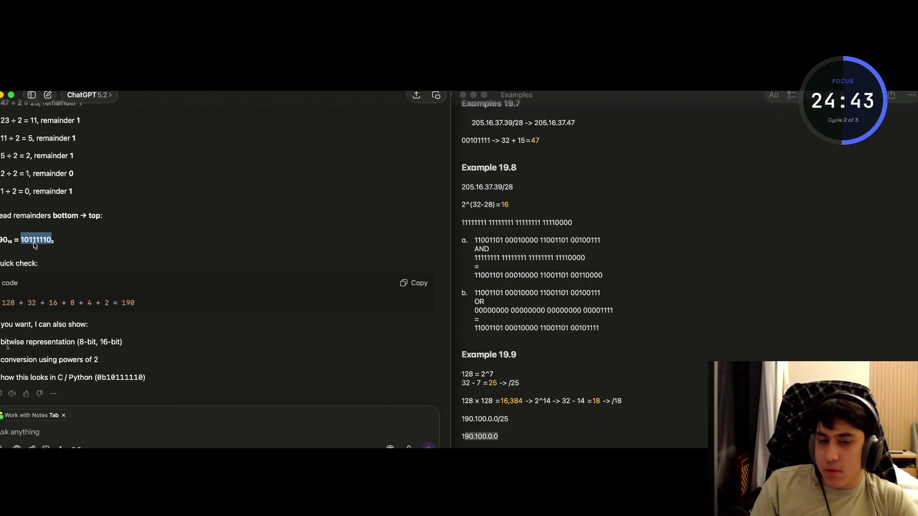
pyautogui.click(486, 439)
pyautogui.moveTo(502, 436); pyautogui.dragTo(455, 434)
pyautogui.press('super+v')
pyautogui.press('super+v')
pyautogui.press('super+v')
pyautogui.press('super+z')
pyautogui.press('super+z')
pyautogui.doubleClick(476, 435)
pyautogui.press('Right')
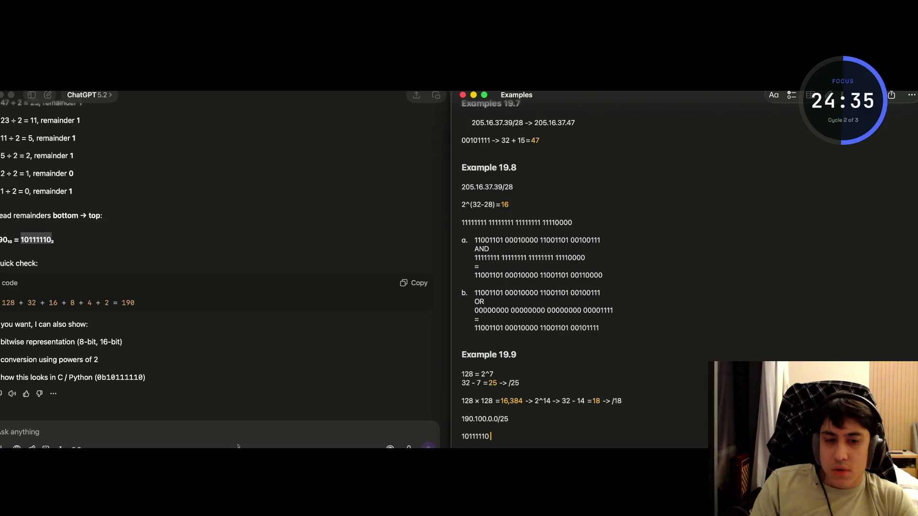
pyautogui.write('.')
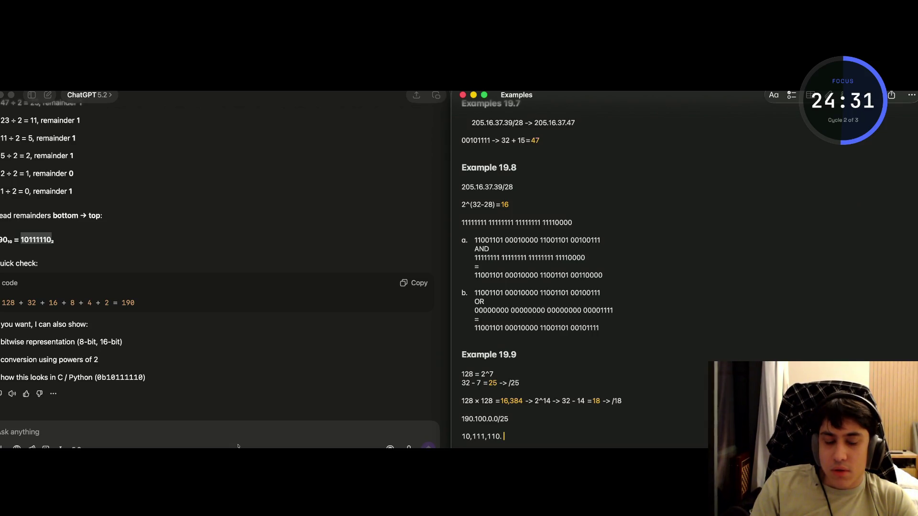
pyautogui.press('super+z')
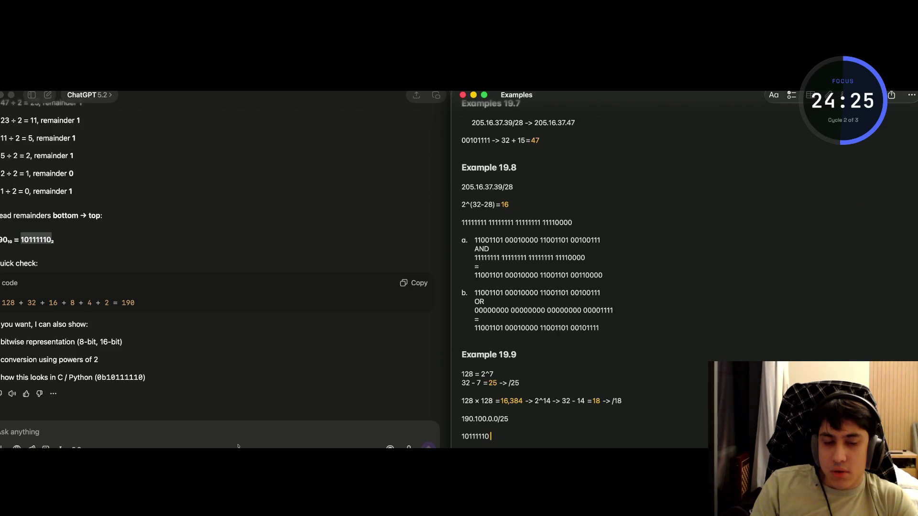
pyautogui.write('1000=')
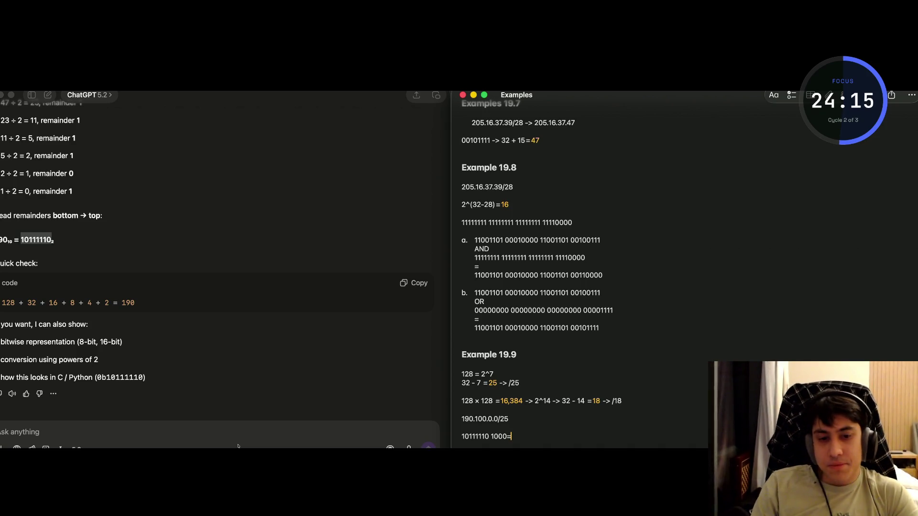
pyautogui.press('BackSpace')
pyautogui.press('BackSpace')
pyautogui.press('BackSpace')
pyautogui.press('BackSpace')
pyautogui.press('BackSpace')
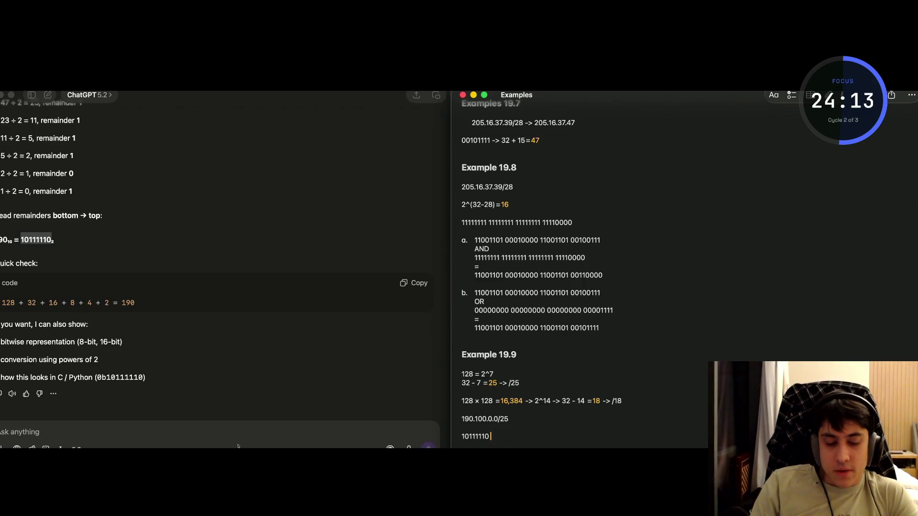
pyautogui.write('0')
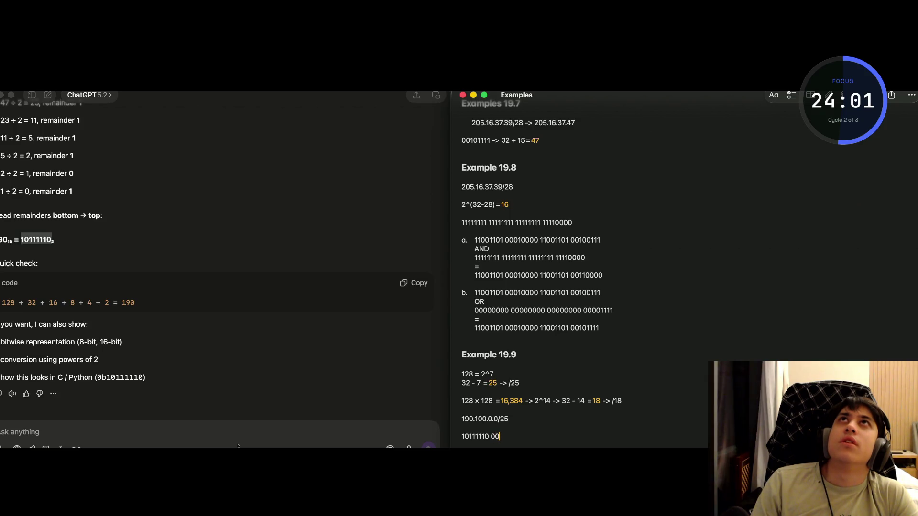
pyautogui.write('0')
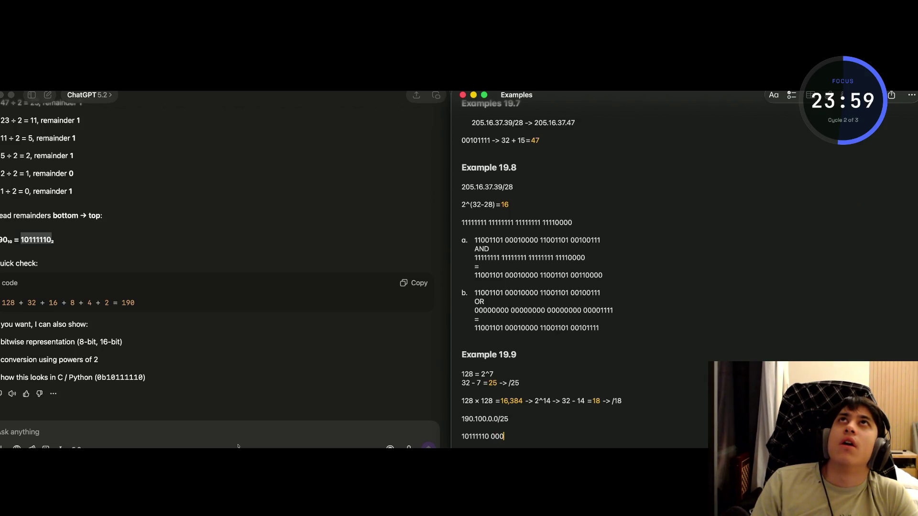
pyautogui.write('01')
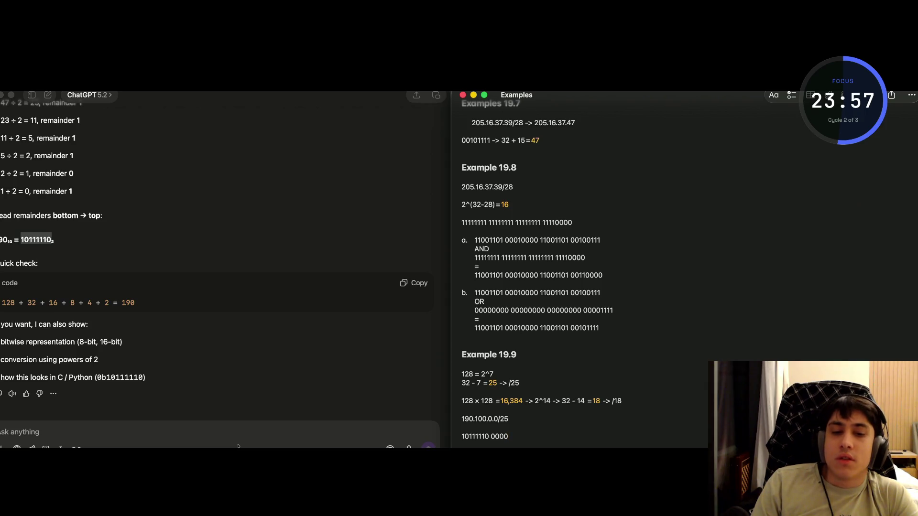
pyautogui.write('01')
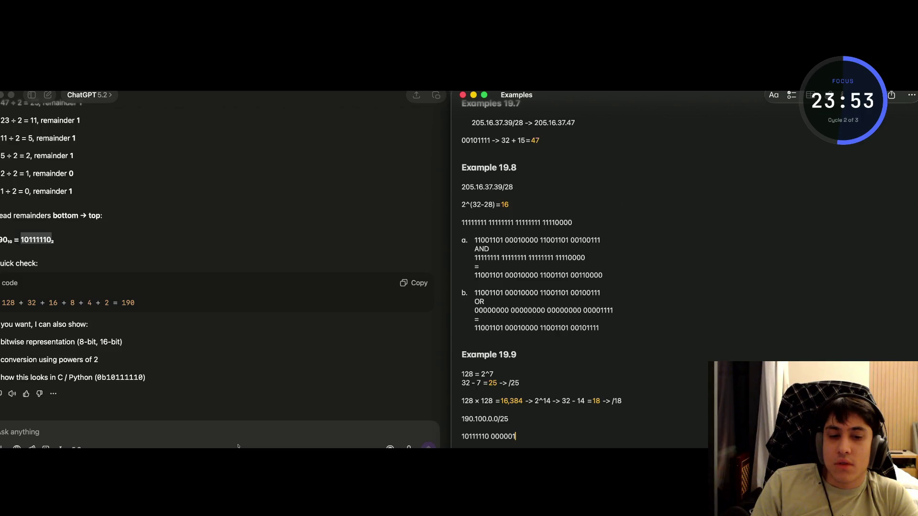
pyautogui.write('0')
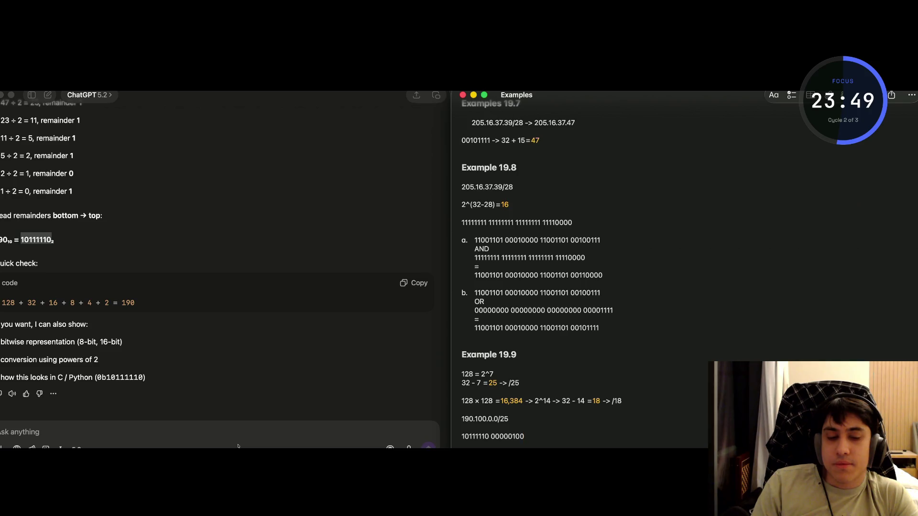
pyautogui.write(' 000')
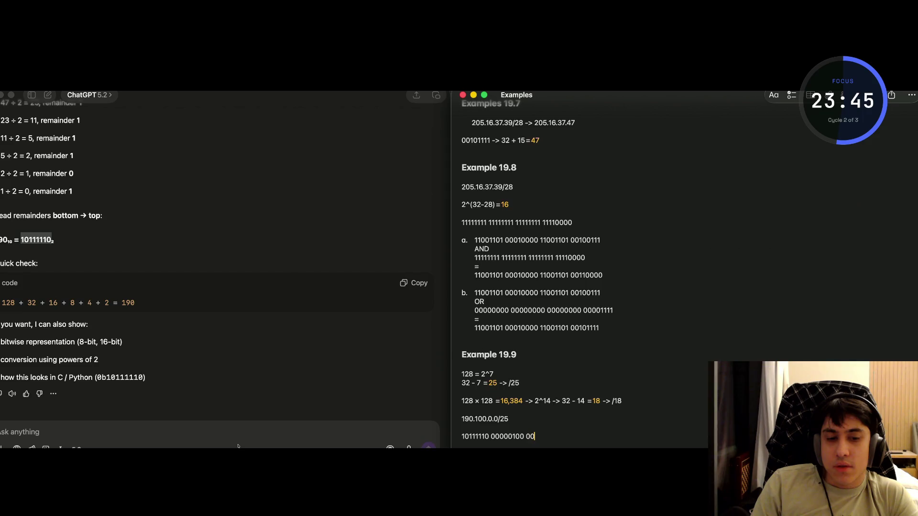
pyautogui.write('00000 00')
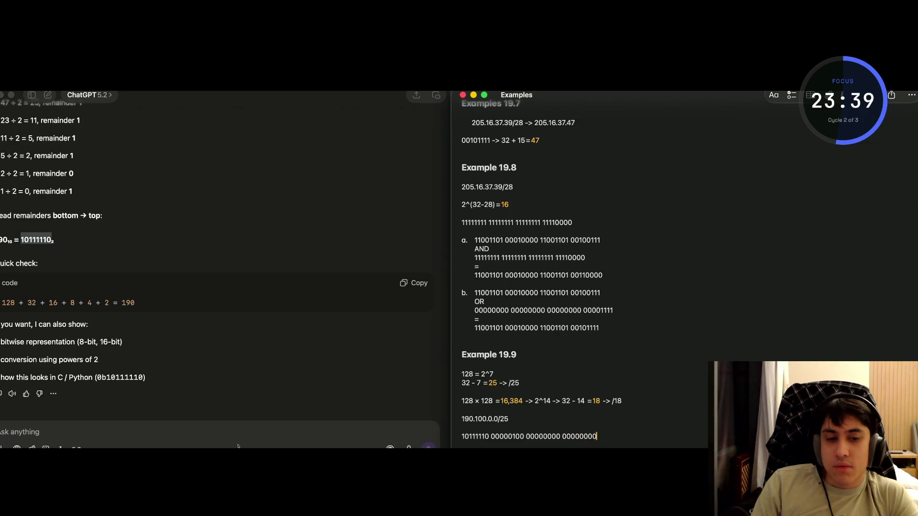
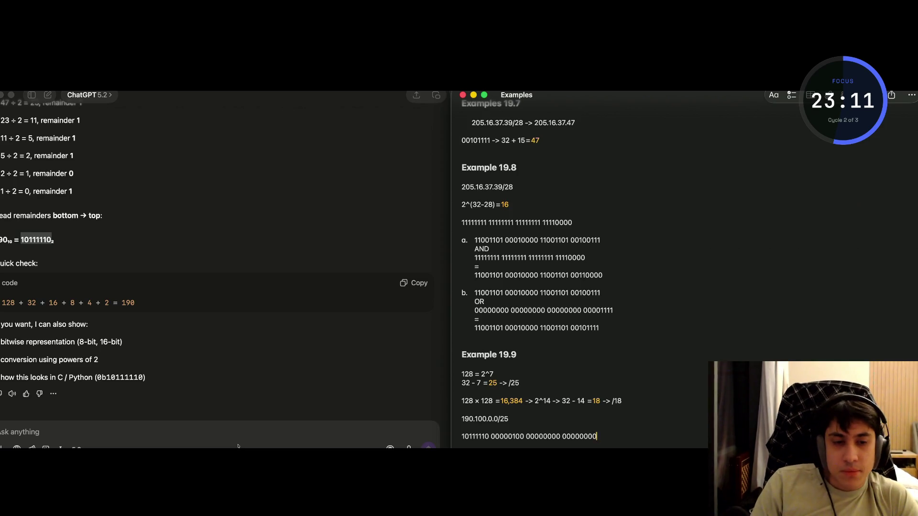
pyautogui.hotkey('shift', 'Left')
pyautogui.hotkey('shift', 'Left')
pyautogui.hotkey('shift', 'Left')
pyautogui.hotkey('shift', 'Left')
pyautogui.write('11')
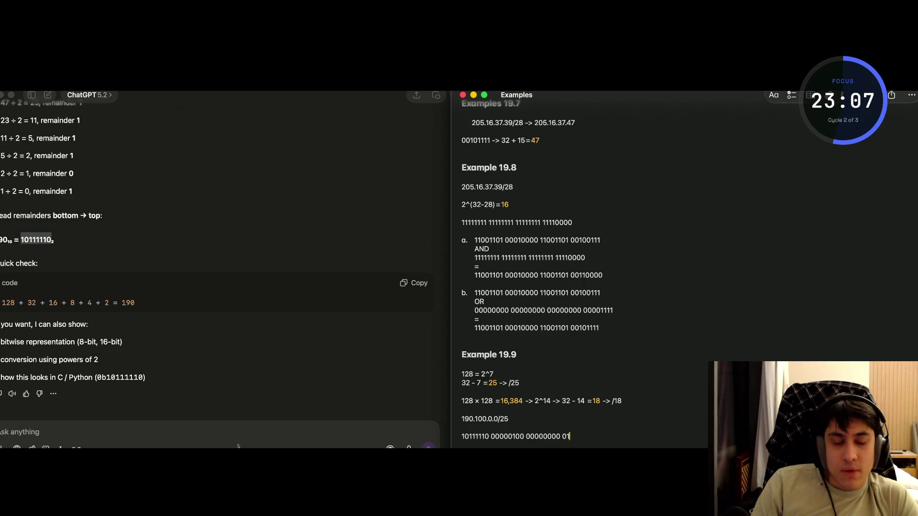
pyautogui.write('111')
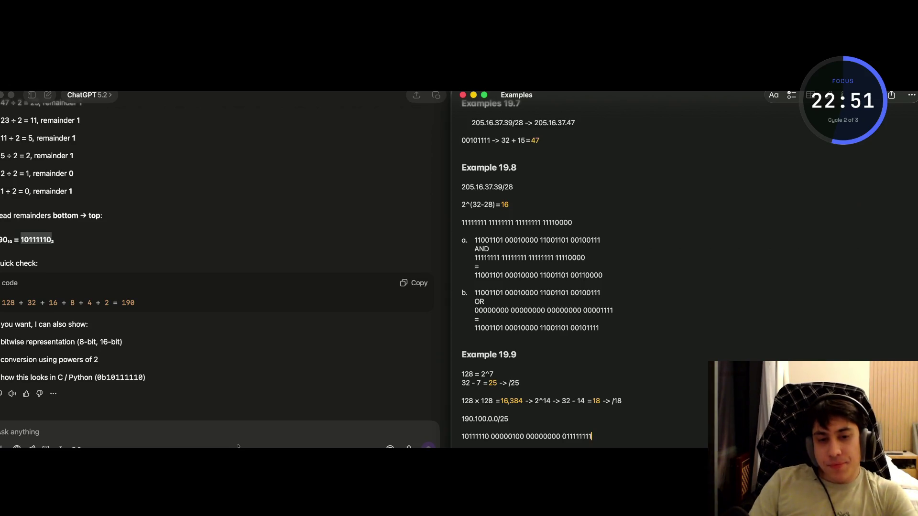
pyautogui.press('Return')
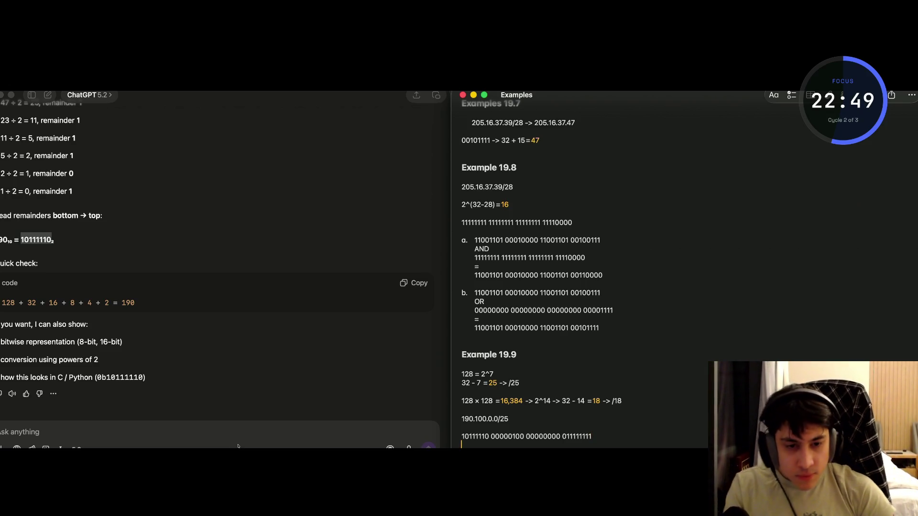
pyautogui.scroll(-1, 527, 424)
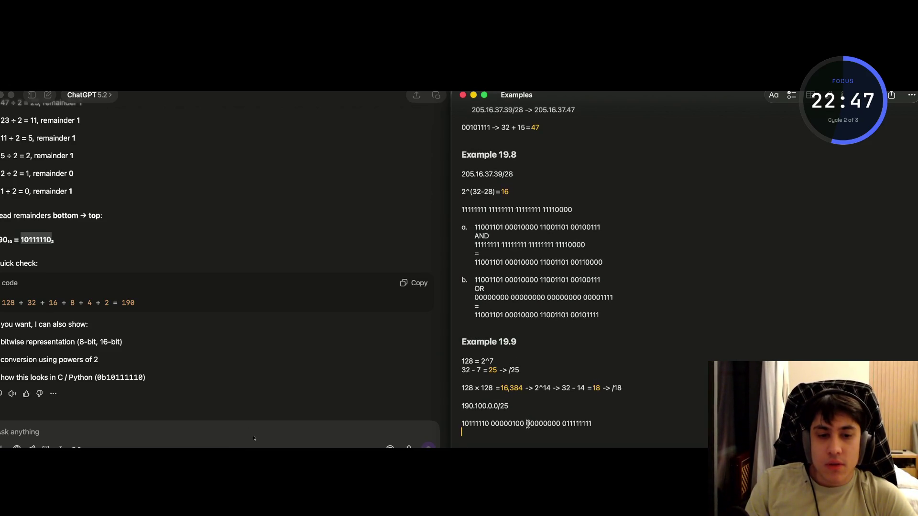
pyautogui.doubleClick(569, 423)
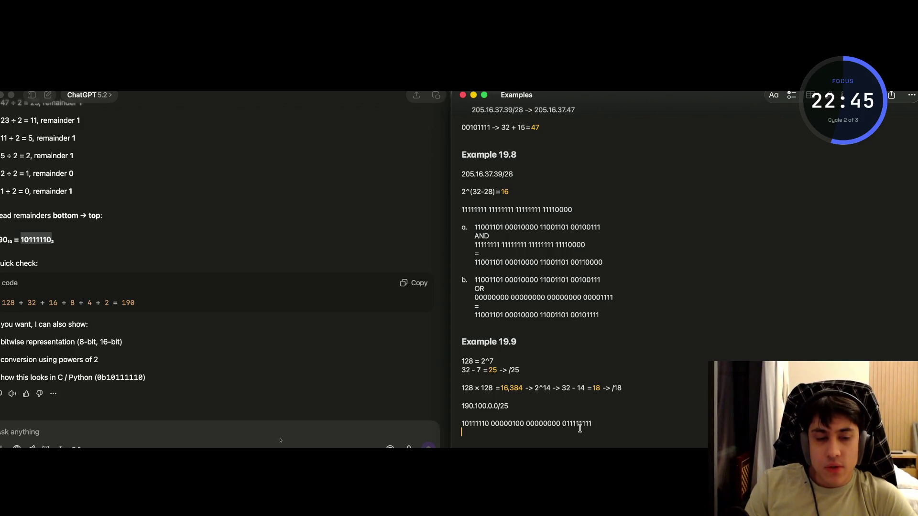
pyautogui.write('00000000')
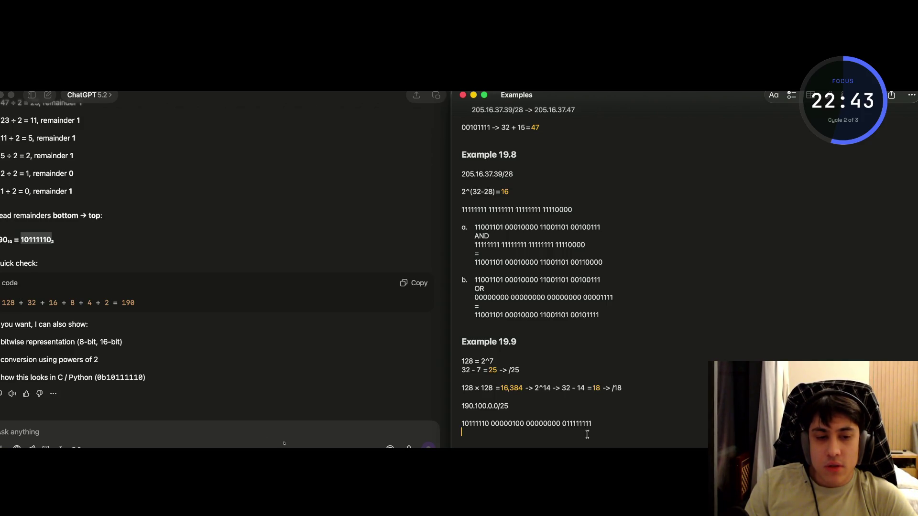
pyautogui.click(593, 430)
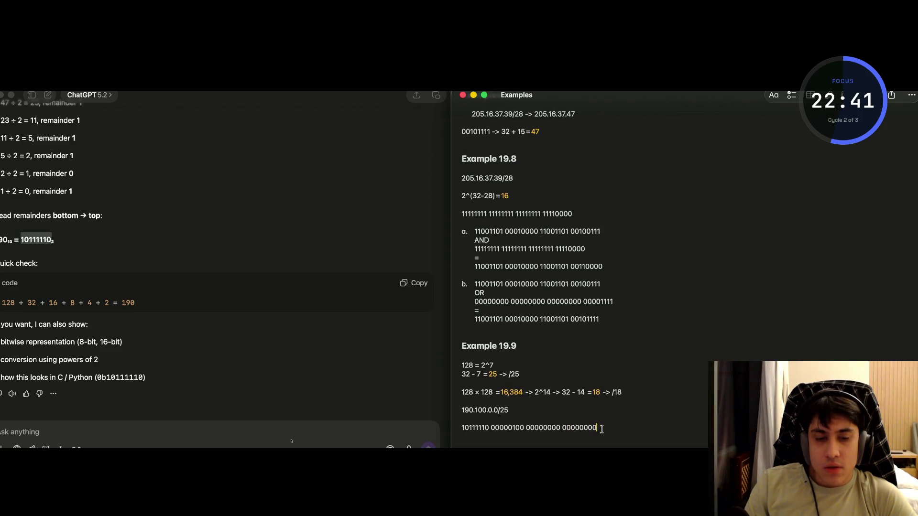
pyautogui.write('- address')
pyautogui.press('Return')
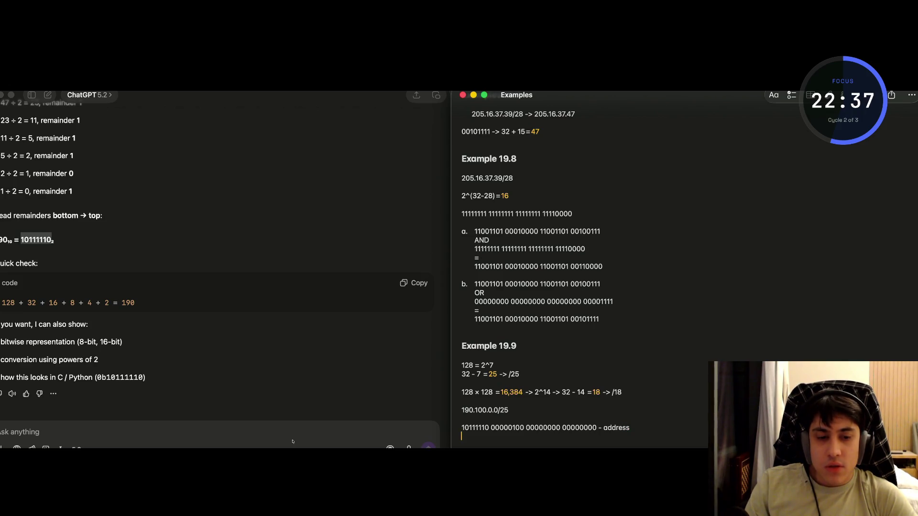
# Duplicate the binary address onto the next line and relabel the original as 'first address'.
pyautogui.moveTo(597, 427); pyautogui.dragTo(459, 428)
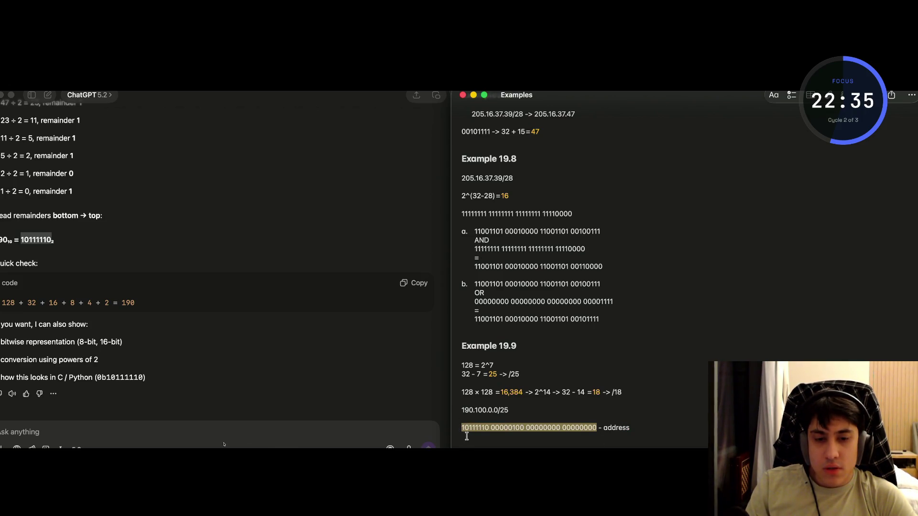
pyautogui.press('super+c')
pyautogui.click(466, 436)
pyautogui.press('super+v')
pyautogui.doubleClick(578, 435)
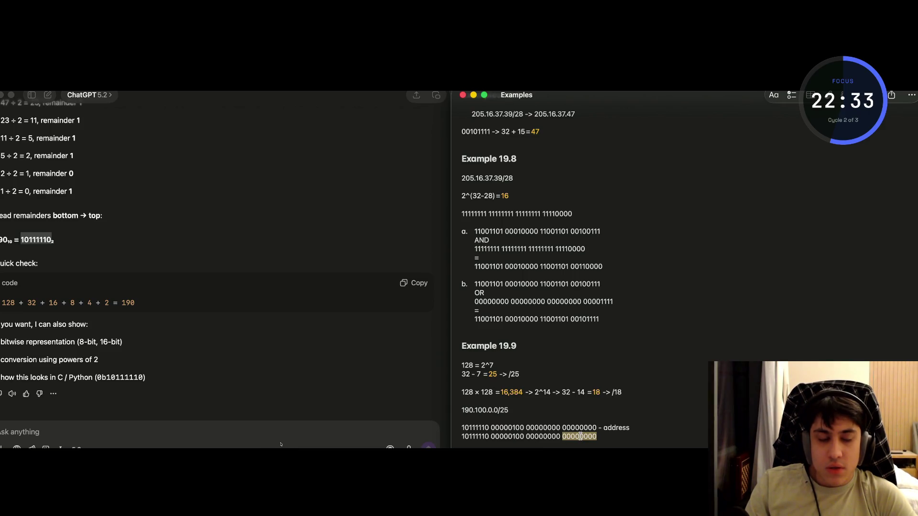
pyautogui.click(578, 436)
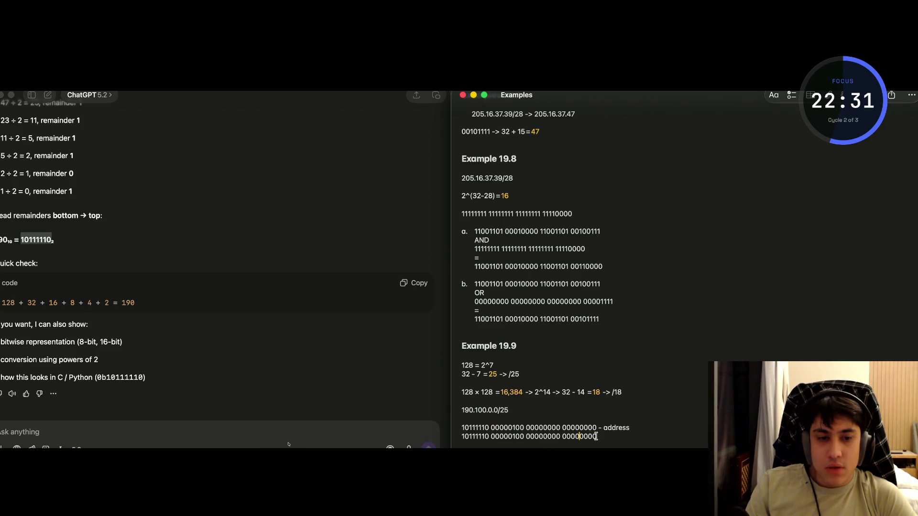
pyautogui.click(596, 436)
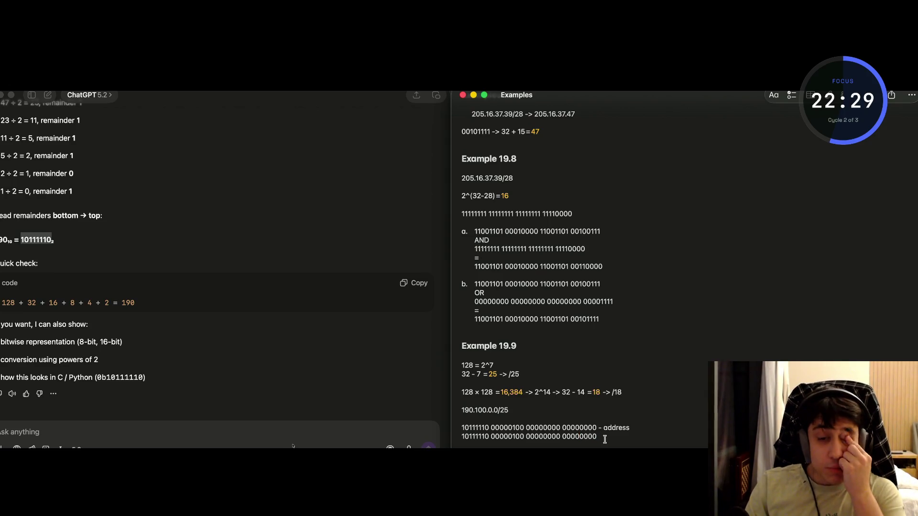
pyautogui.click(630, 427)
pyautogui.press('BackSpace')
pyautogui.press('BackSpace')
pyautogui.press('BackSpace')
pyautogui.write('fi')
pyautogui.write('st')
pyautogui.write('ress')
pyautogui.write(' -')
# Change the copy's last octet to 01111111 and label it 'last address'.
pyautogui.moveTo(595, 436)
pyautogui.mouseDown()
pyautogui.moveTo(567, 439)
pyautogui.moveTo(578, 440)
pyautogui.mouseUp()
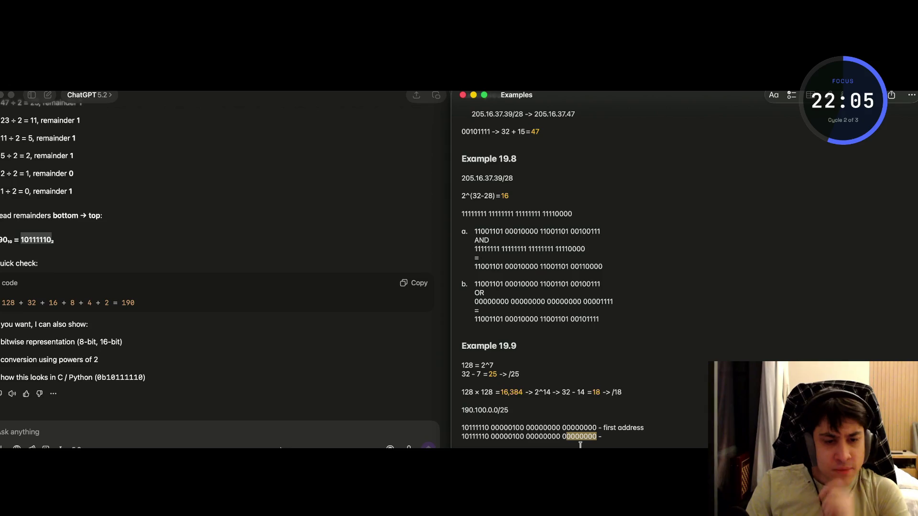
pyautogui.press('BackSpace')
pyautogui.write('11111')
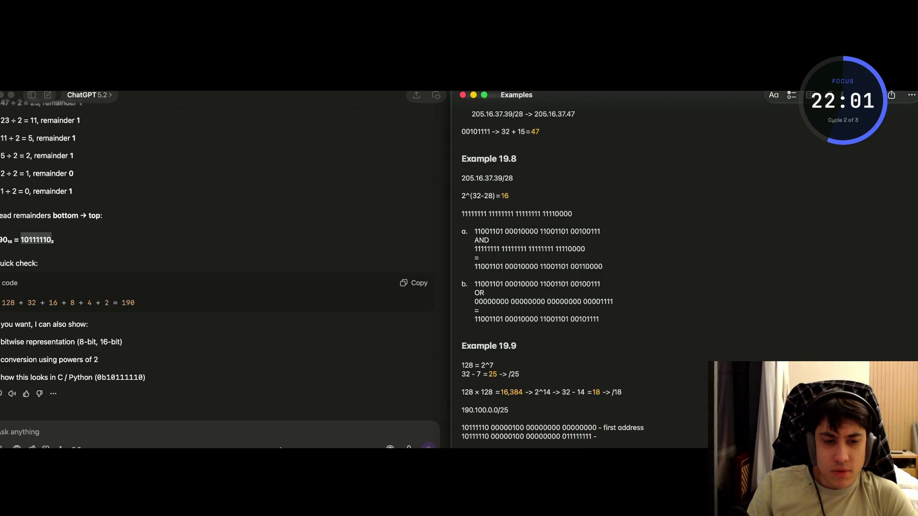
pyautogui.hotkey('alt', 'BackSpace')
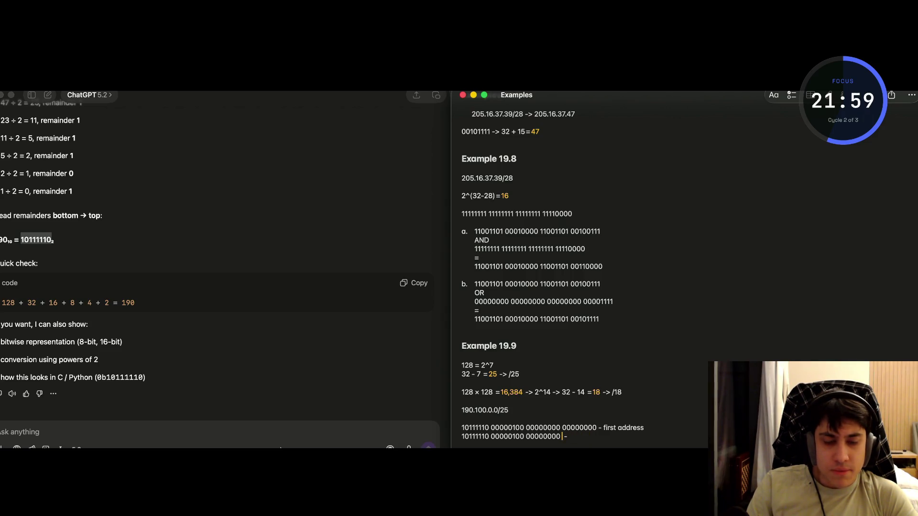
pyautogui.write('01')
pyautogui.write('11111')
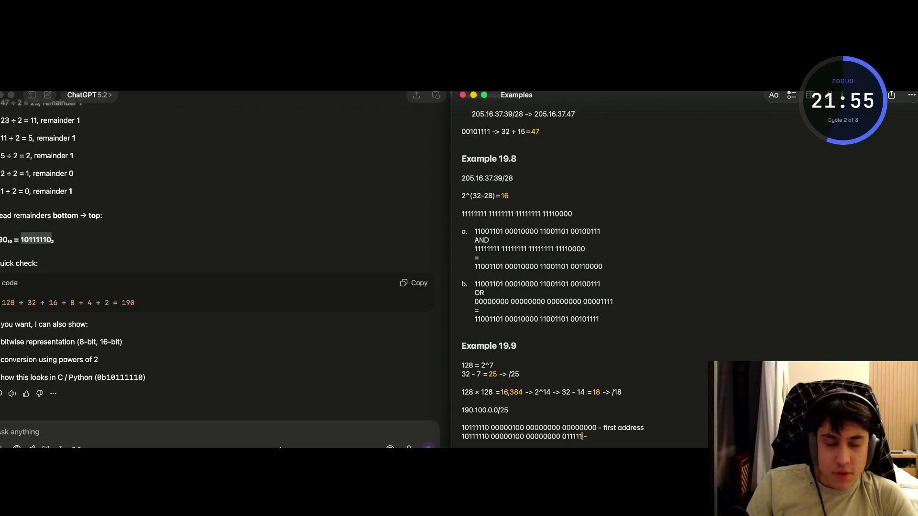
pyautogui.click(605, 436)
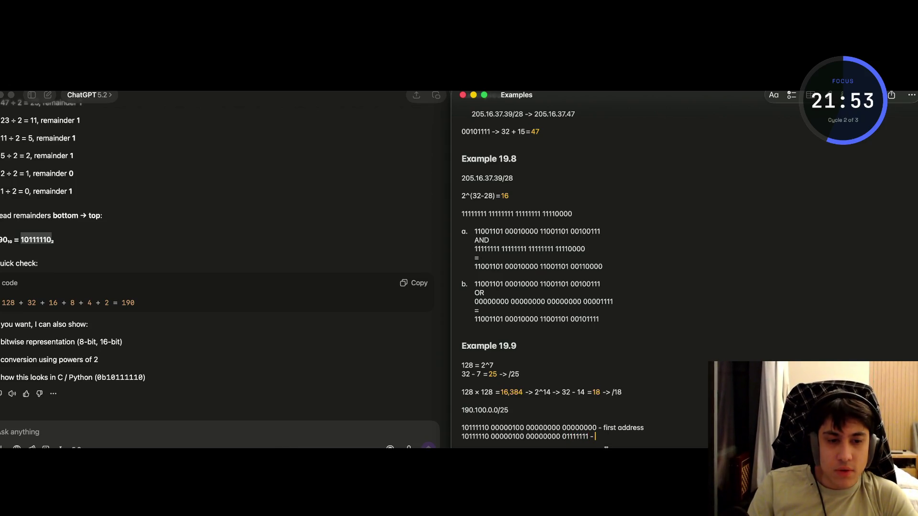
pyautogui.write('address')
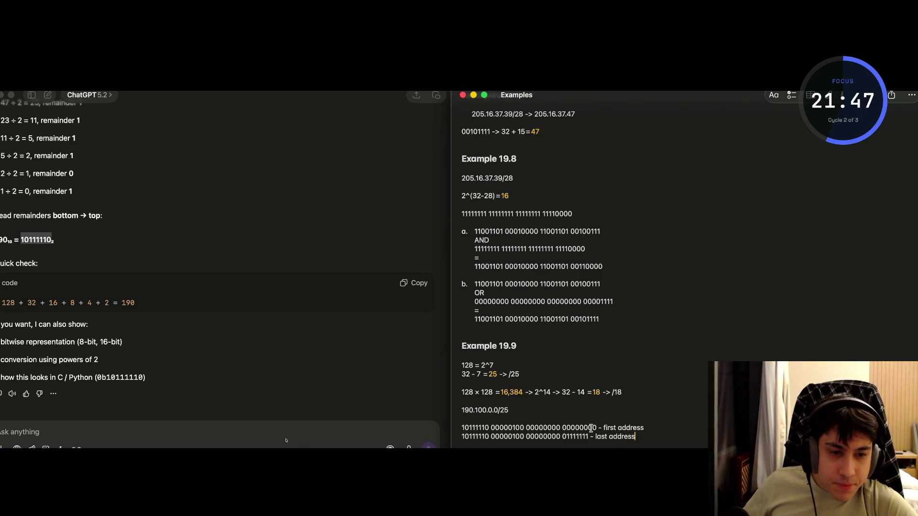
pyautogui.doubleClick(579, 436)
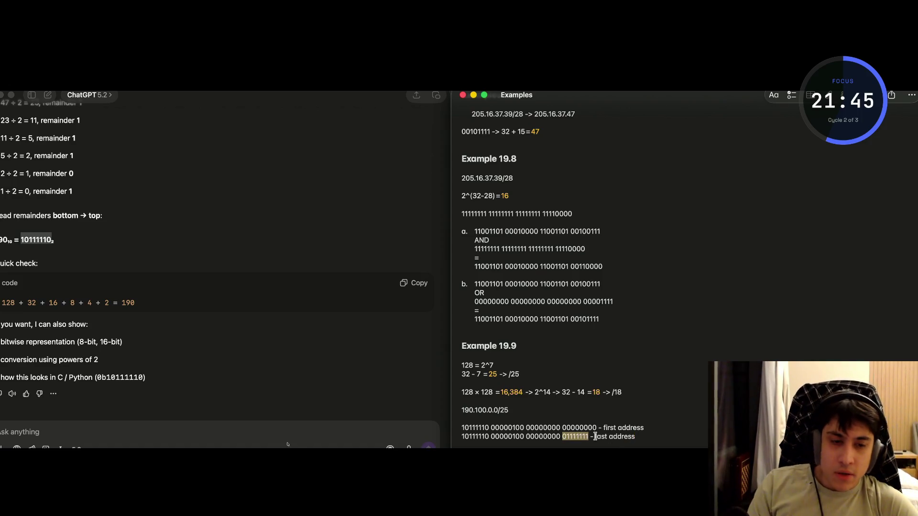
pyautogui.click(575, 436)
pyautogui.doubleClick(574, 437)
pyautogui.press('Down')
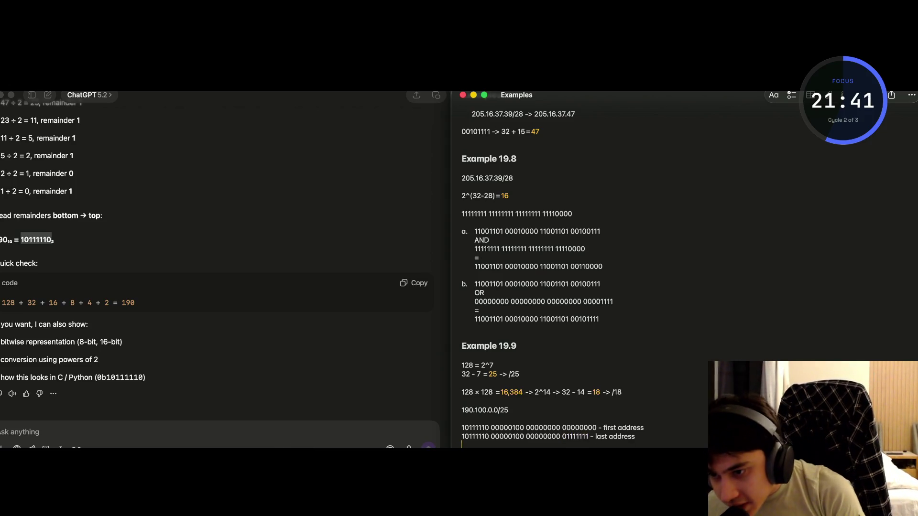
# Add '190.100.0.0 - first address' and '190.100.0.255 - last address' on separate lines.
pyautogui.click(575, 446)
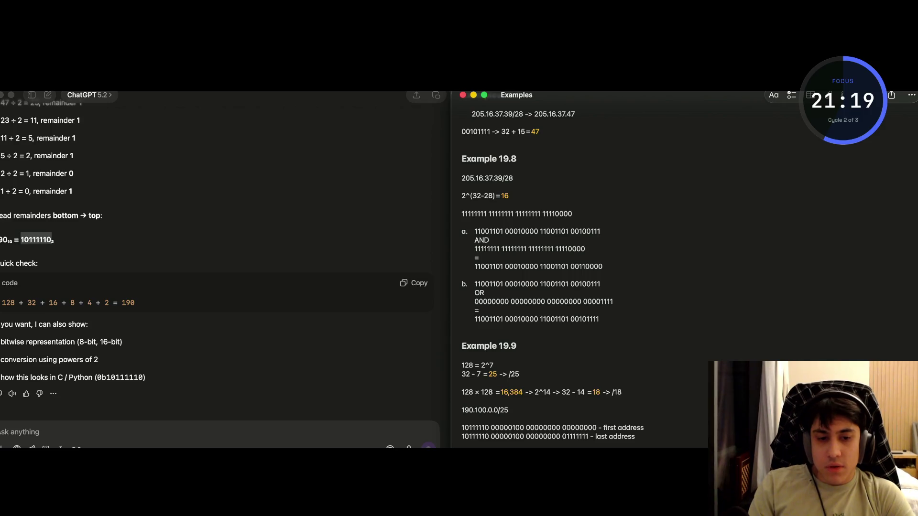
pyautogui.press('Return')
pyautogui.press('Return')
pyautogui.write('190.100.0.0 - first address')
pyautogui.press('Return')
pyautogui.write('190.100.0.255')
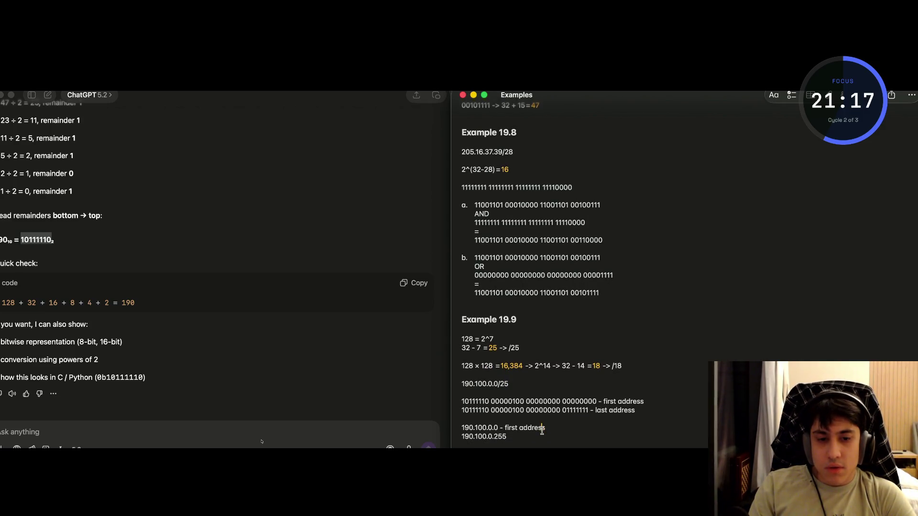
pyautogui.write(' - lo')
pyautogui.write(' addres')
pyautogui.write('ss')
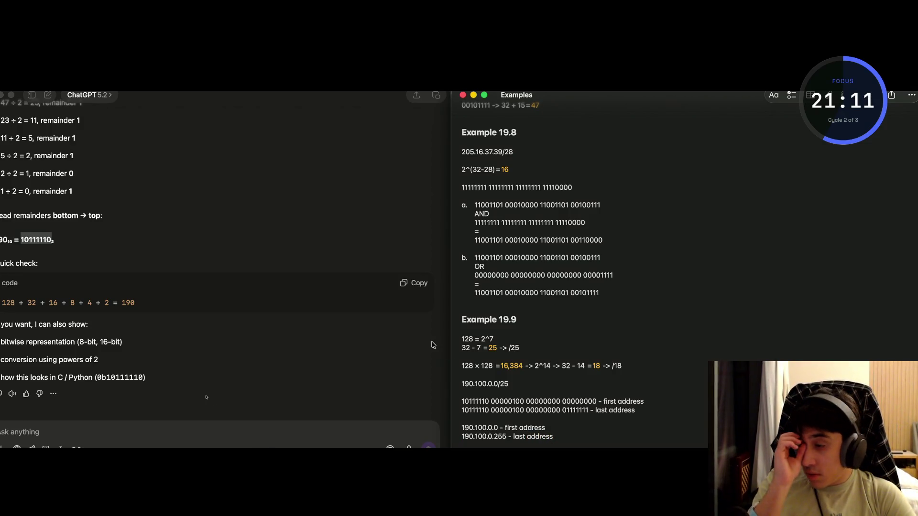
pyautogui.scroll(3, 366, 279)
# Open the earlier IP address conversion chat in ChatGPT.
pyautogui.scroll(-5, 366, 279)
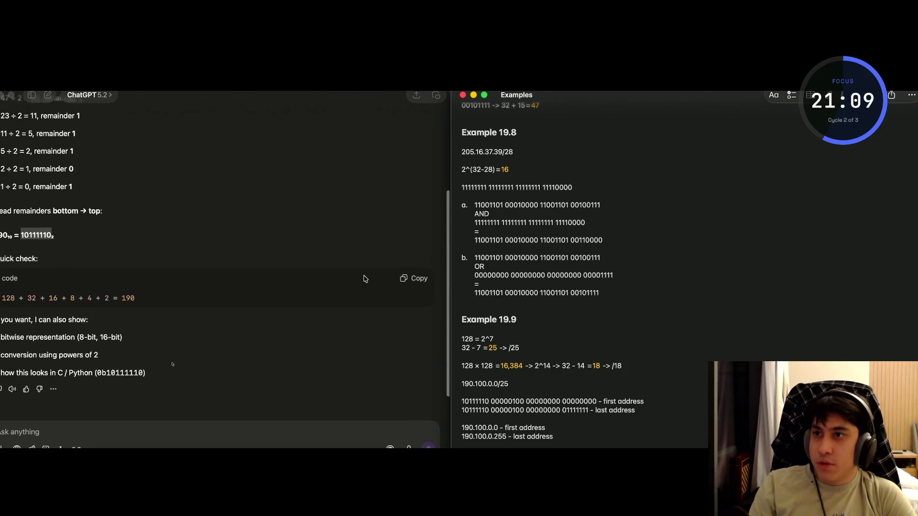
pyautogui.click(27, 102)
pyautogui.click(30, 96)
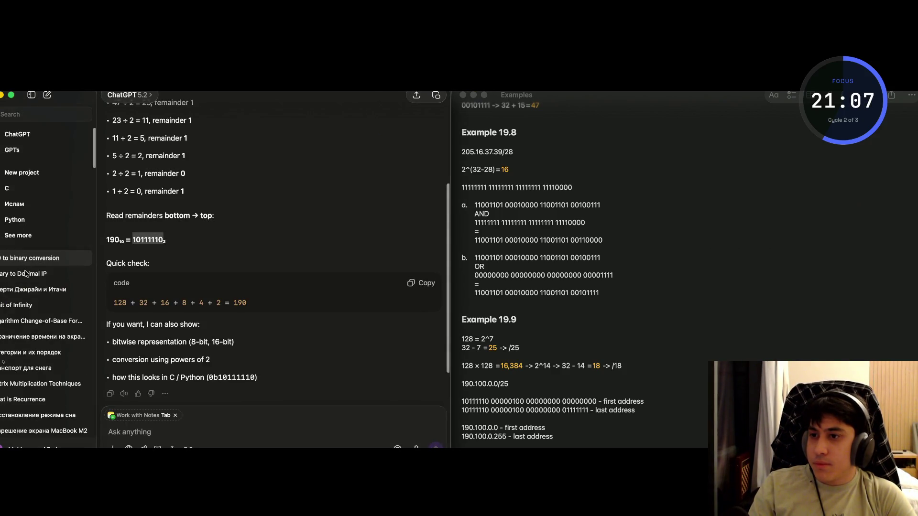
pyautogui.click(24, 273)
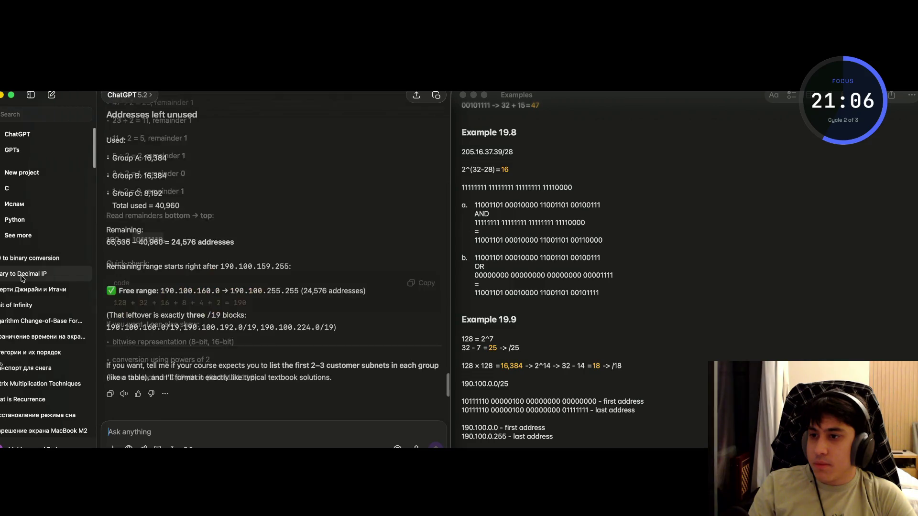
pyautogui.click(30, 95)
# Find the Group A answer and select its block 190.100.0.0/18, then return to Notes.
pyautogui.scroll(10, 142, 343)
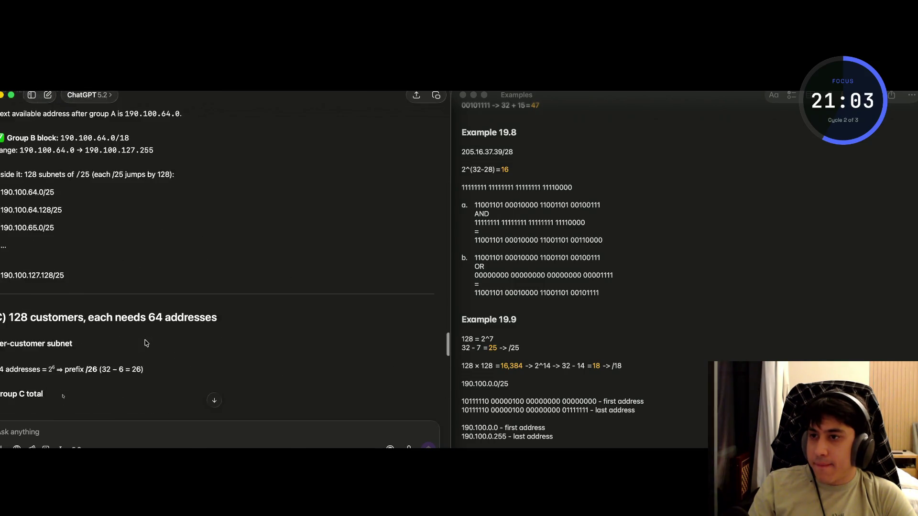
pyautogui.scroll(5, 146, 343)
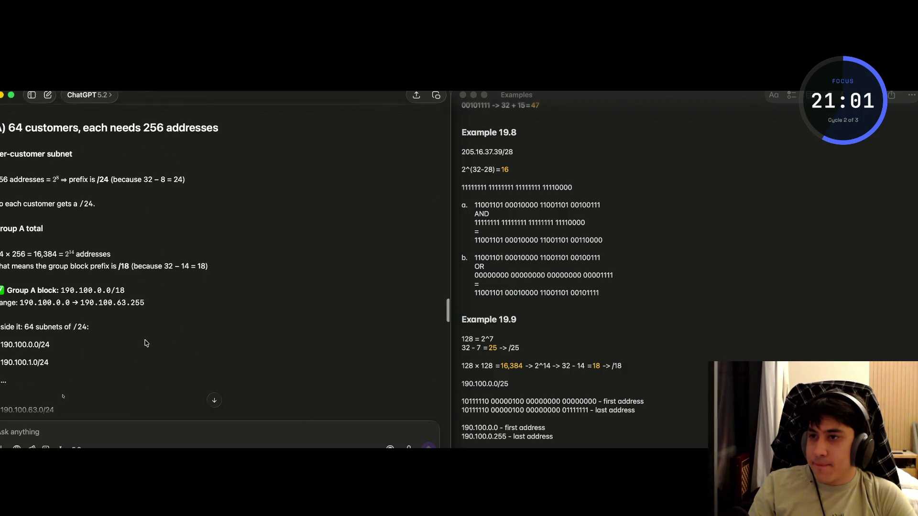
pyautogui.scroll(-1, 146, 343)
pyautogui.scroll(2, 145, 343)
pyautogui.scroll(-1, 146, 343)
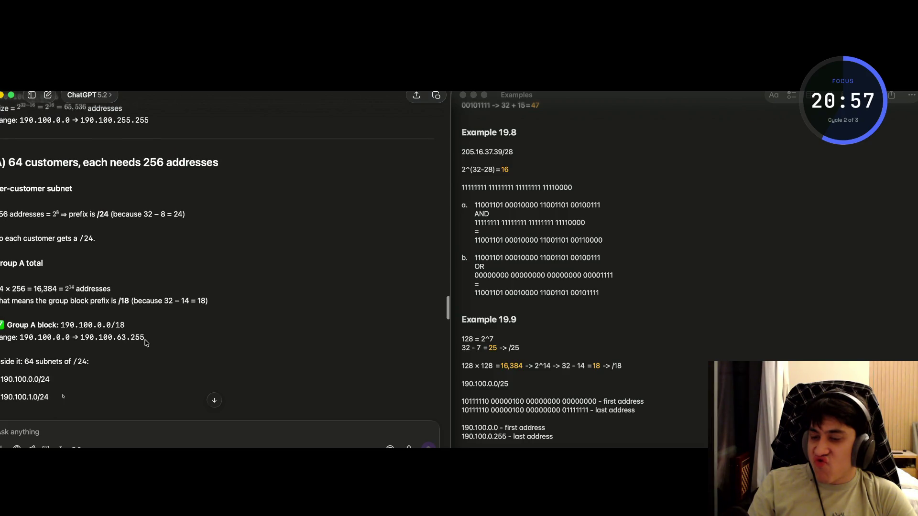
pyautogui.scroll(-3, 145, 342)
pyautogui.moveTo(125, 295); pyautogui.dragTo(61, 298)
pyautogui.click(528, 383)
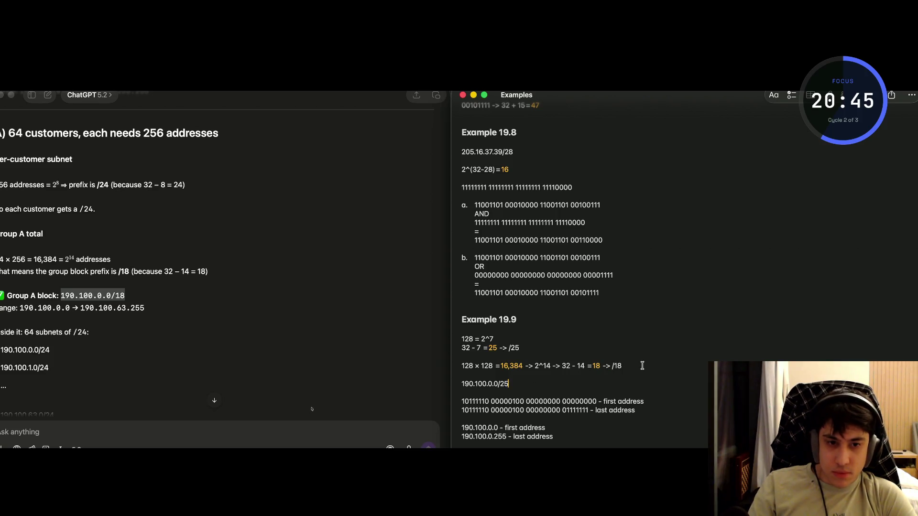
# Delete the old 128 × 128 line and add an 'Each customer' subheading under Example 19.9.
pyautogui.moveTo(642, 366); pyautogui.dragTo(446, 367)
pyautogui.press('BackSpace')
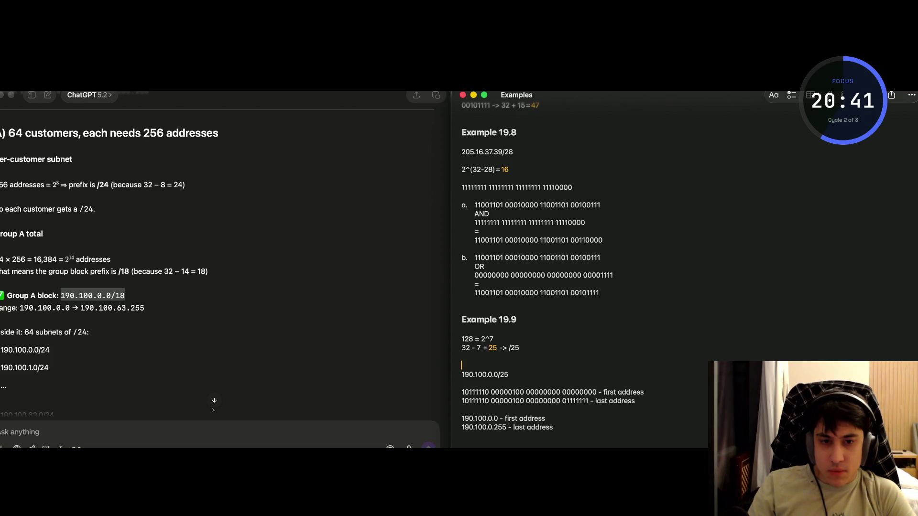
pyautogui.press('BackSpace')
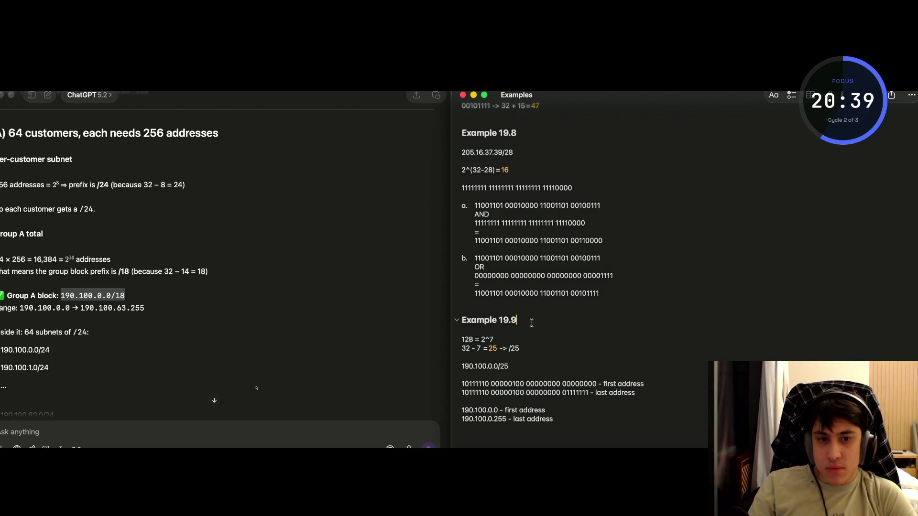
pyautogui.click(530, 323)
pyautogui.press('Return')
pyautogui.press('Return')
pyautogui.press('Up')
pyautogui.write('Each')
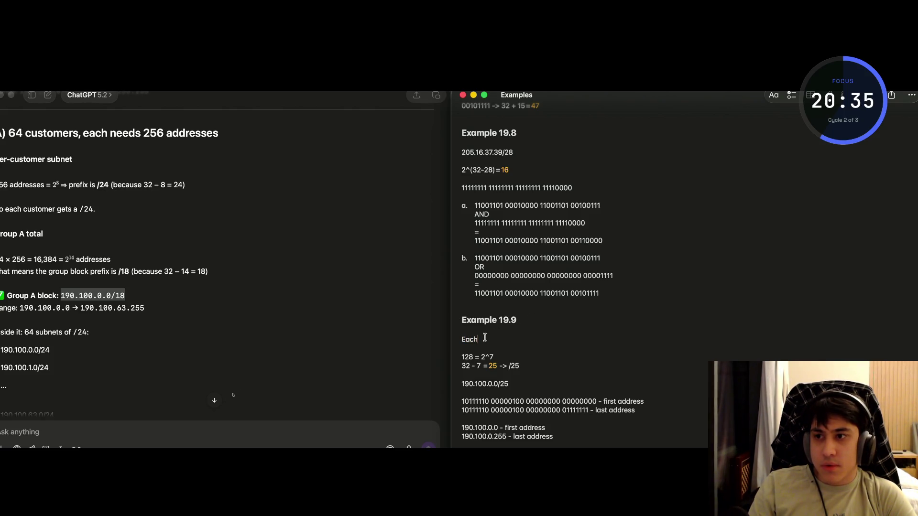
pyautogui.write(' customer')
pyautogui.moveTo(516, 338); pyautogui.dragTo(449, 341)
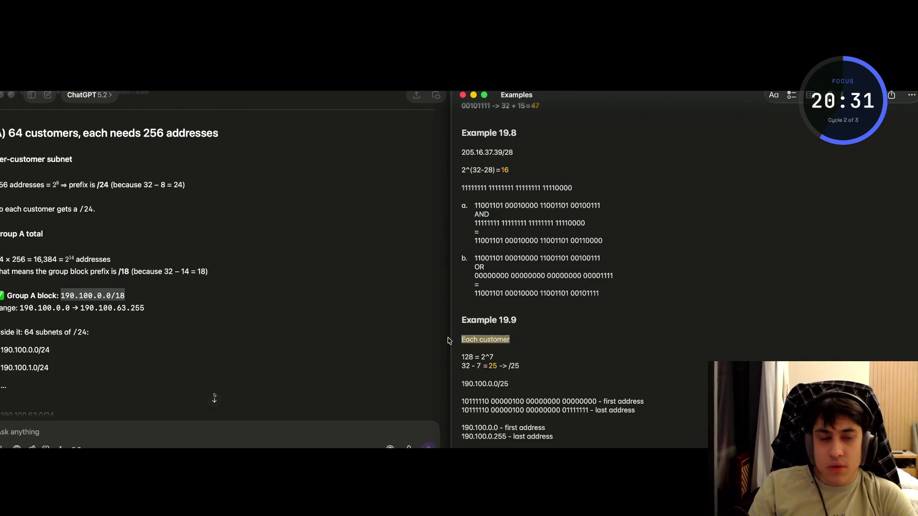
pyautogui.click(773, 94)
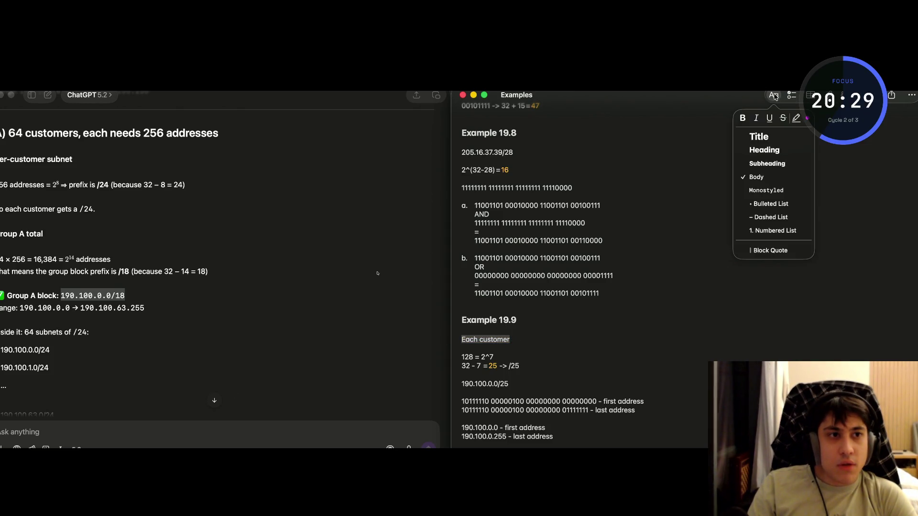
pyautogui.click(766, 164)
pyautogui.click(551, 337)
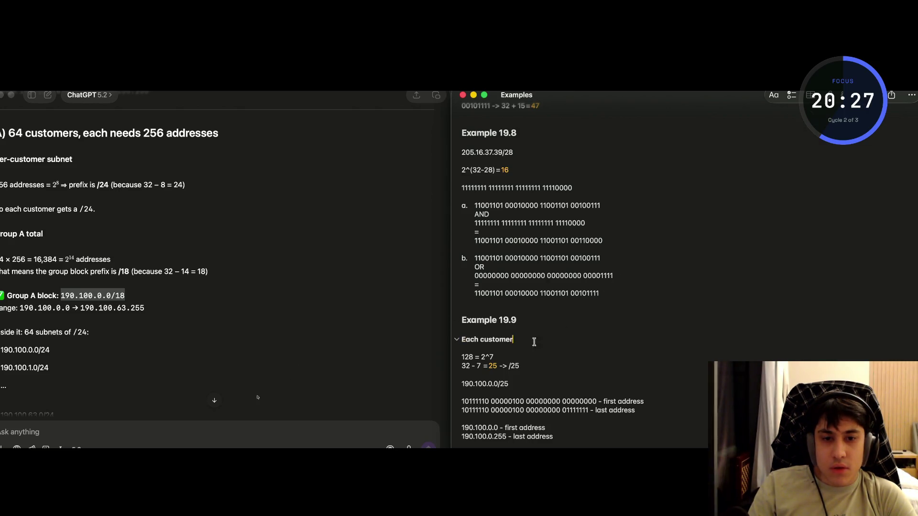
# Add a bold 'Group' subheading below the last address.
pyautogui.scroll(3, 462, 341)
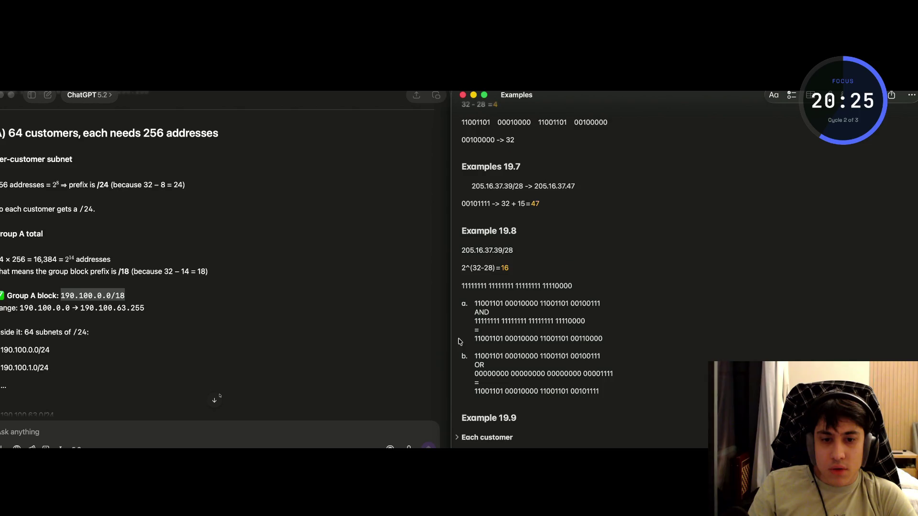
pyautogui.scroll(-3, 458, 440)
pyautogui.click(561, 433)
pyautogui.write('Group')
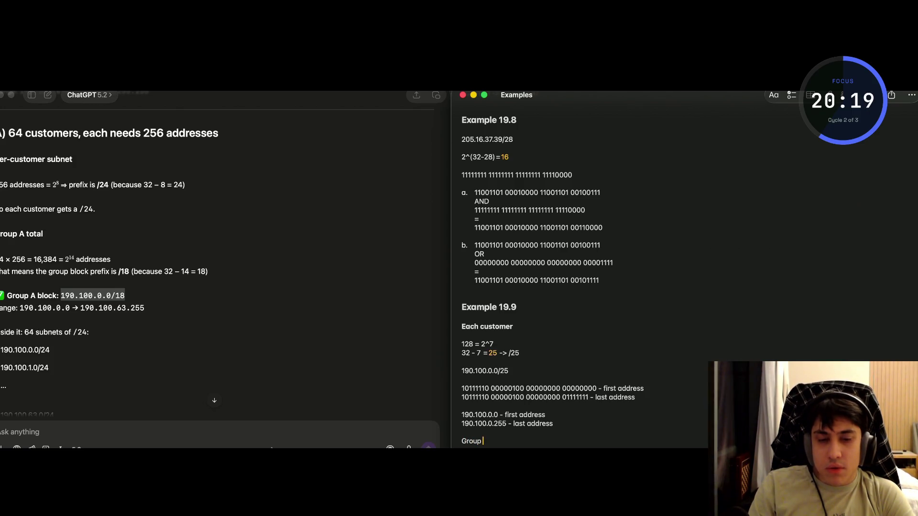
pyautogui.moveTo(490, 441); pyautogui.dragTo(457, 440)
pyautogui.click(773, 95)
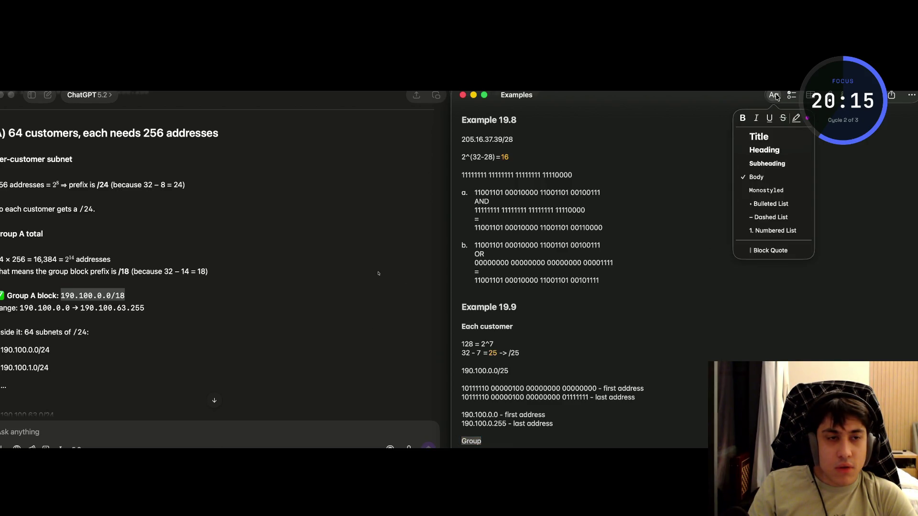
pyautogui.press('Escape')
pyautogui.click(497, 441)
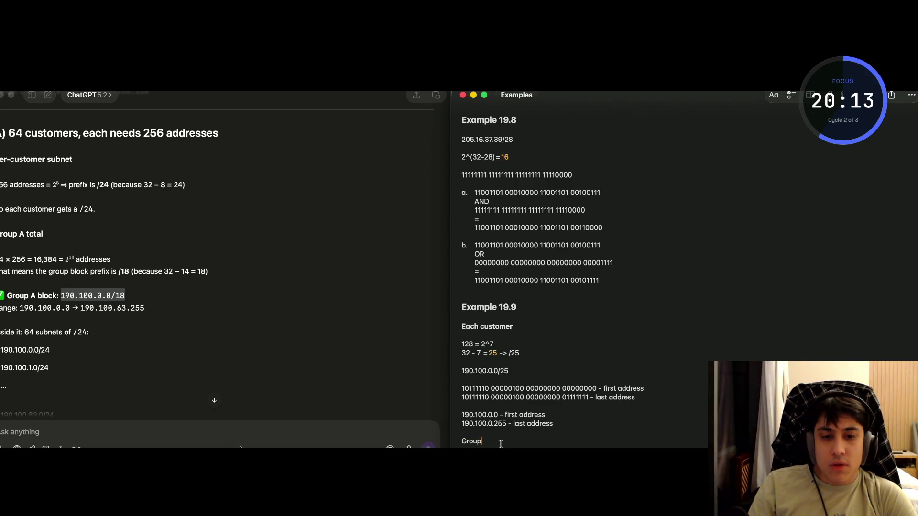
pyautogui.scroll(-1, 498, 442)
pyautogui.doubleClick(472, 424)
pyautogui.press('super+b')
pyautogui.click(487, 426)
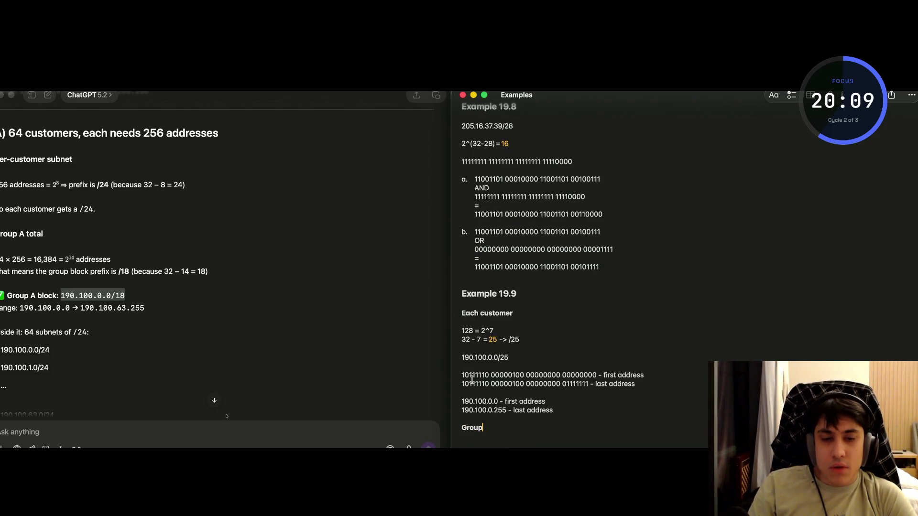
pyautogui.doubleClick(459, 429)
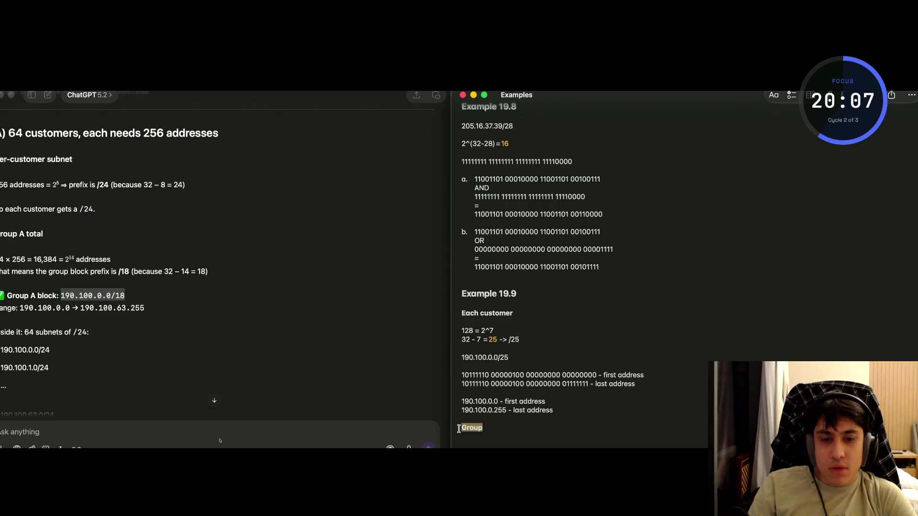
pyautogui.click(773, 95)
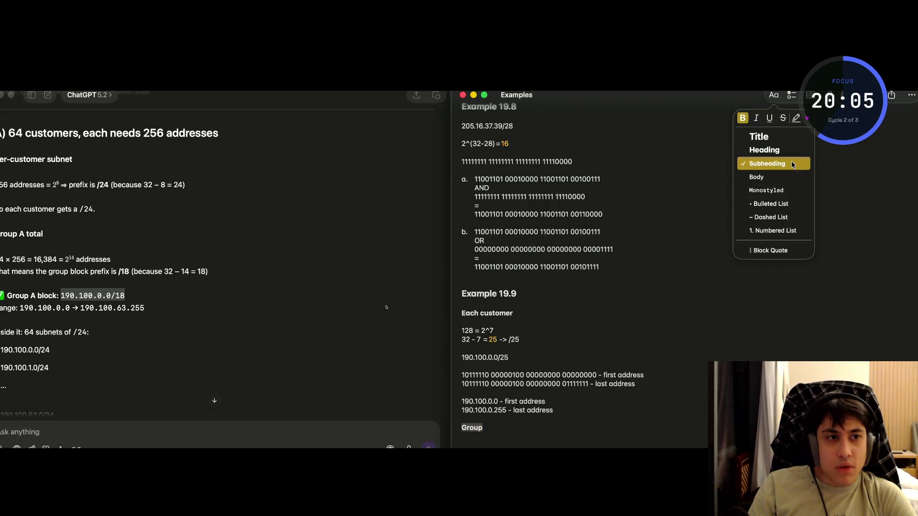
pyautogui.click(515, 432)
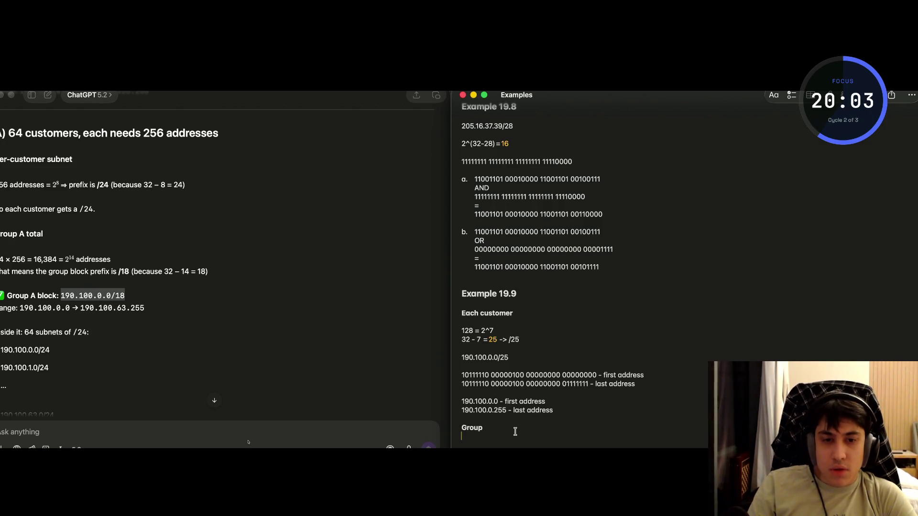
# Begin the group calculation under Group with '128 * 128='.
pyautogui.scroll(-1, 530, 396)
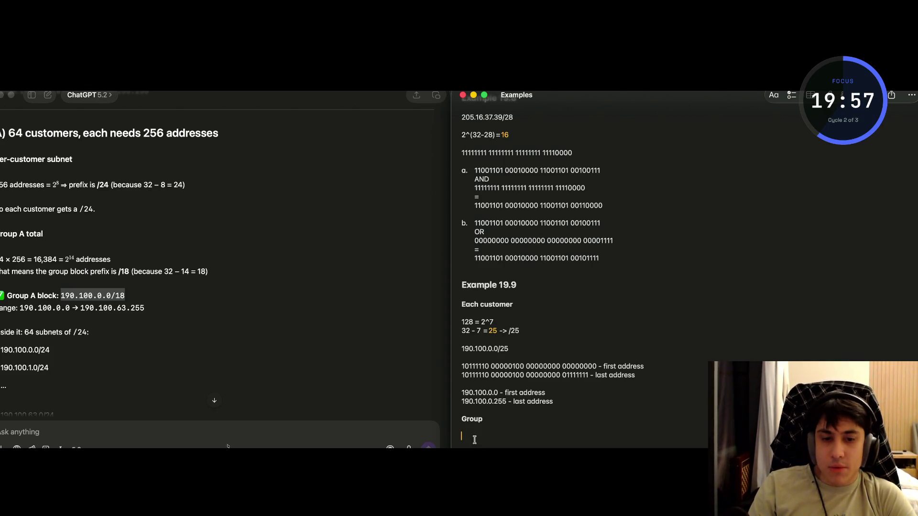
pyautogui.press('super+v')
pyautogui.press('super+z')
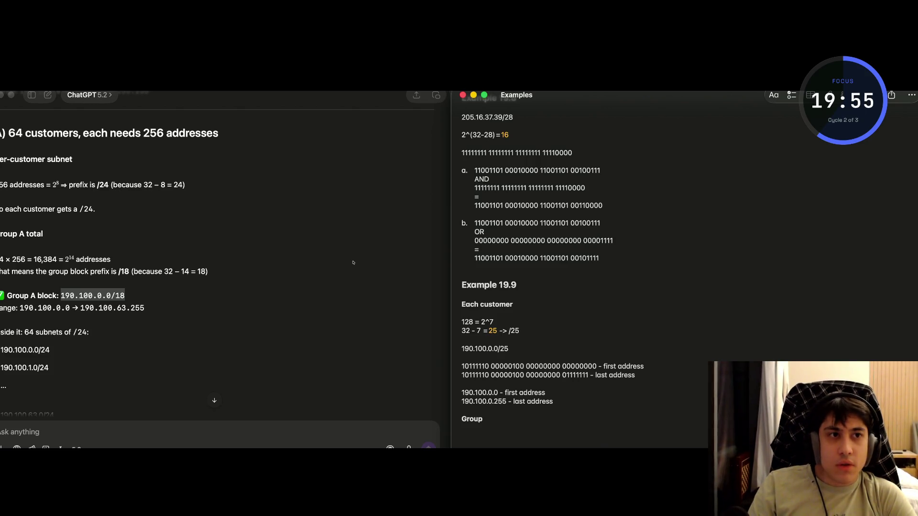
pyautogui.press('super+shift+v')
pyautogui.press('Escape')
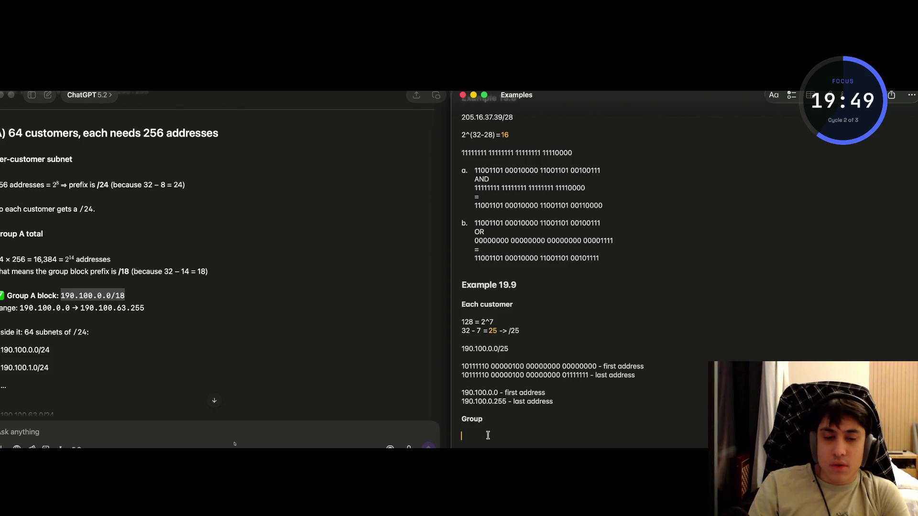
pyautogui.write('128')
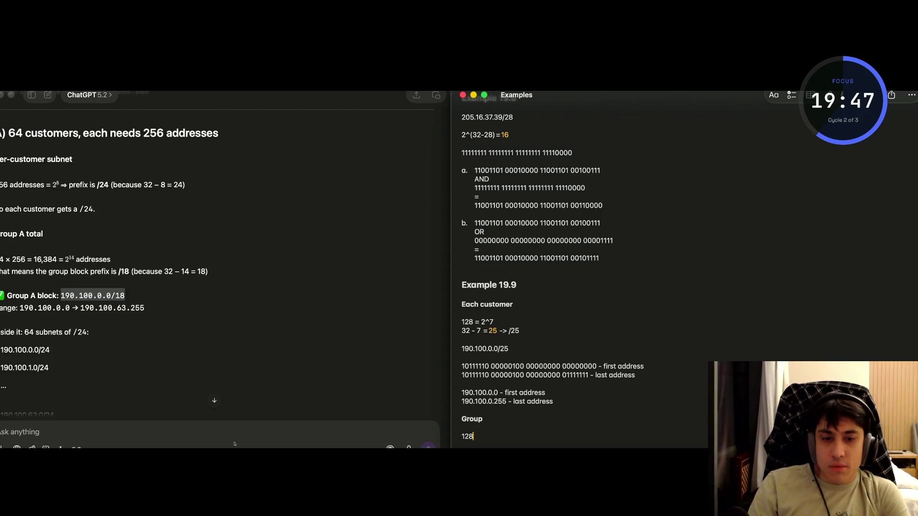
pyautogui.write(' * 128=')
# Complete the group working: 128 * 128 = 16,384 = 2^14, then 32 - 14 = 18 -> 18/.
pyautogui.press('Return')
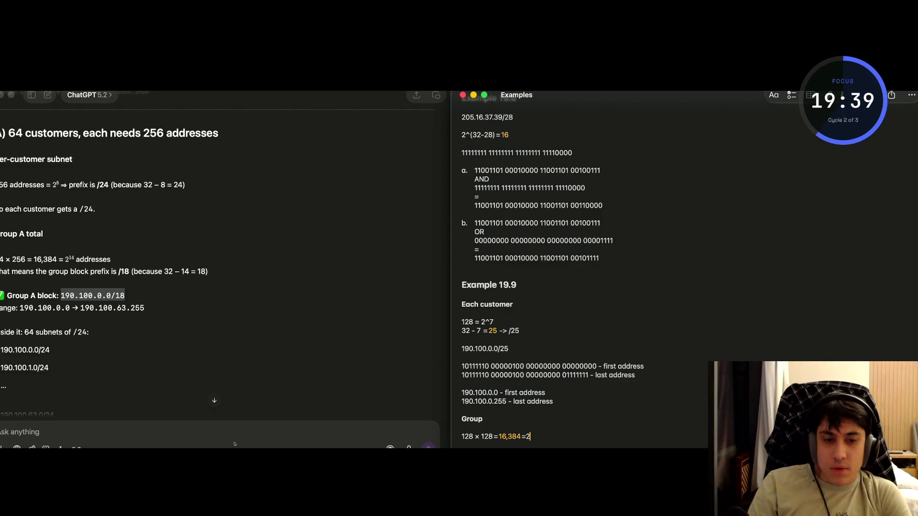
pyautogui.write('^14 ->')
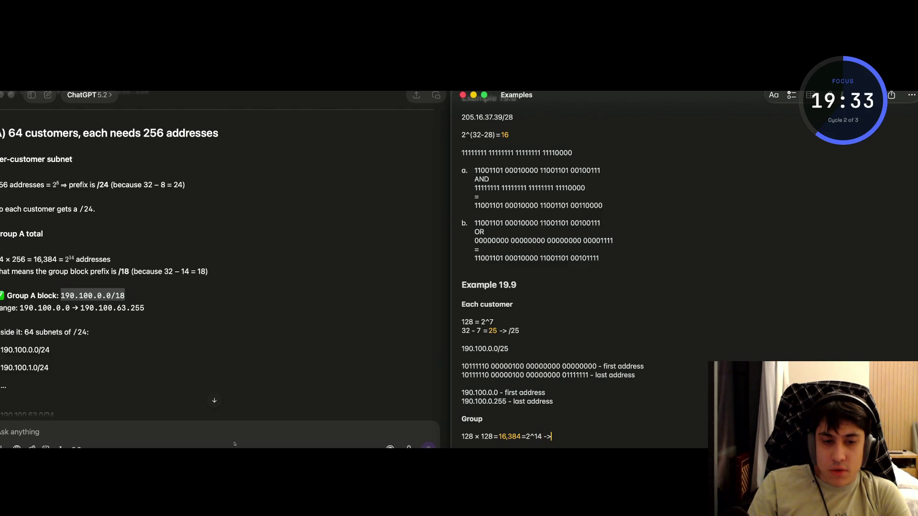
pyautogui.press('BackSpace')
pyautogui.write('32 - 14 = 18')
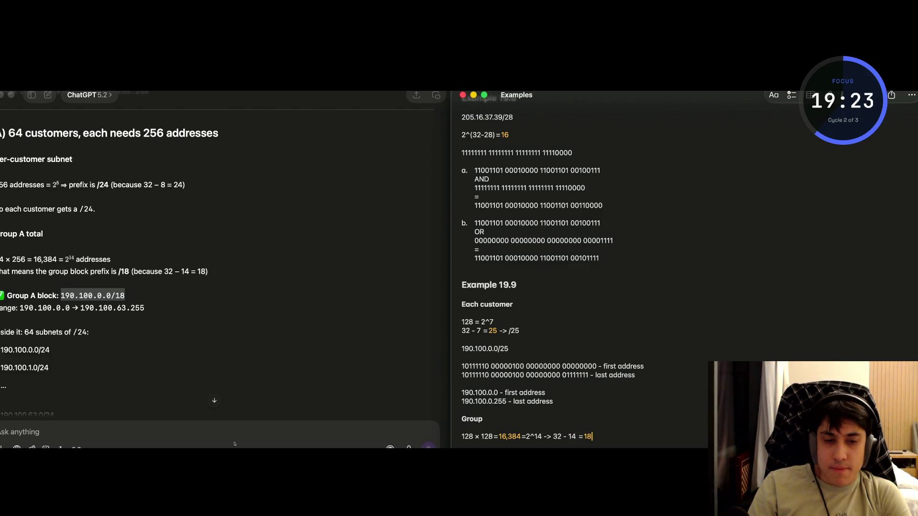
pyautogui.write(' -')
pyautogui.write('> 18/')
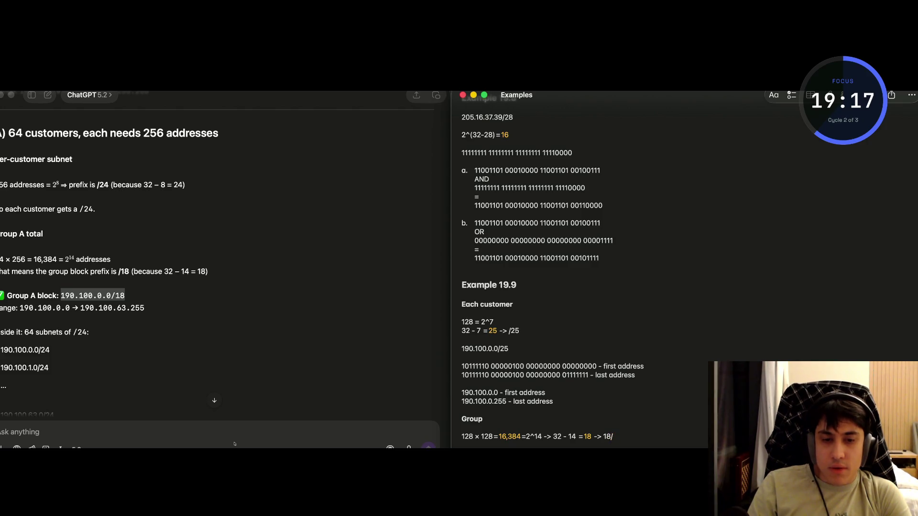
pyautogui.press('Return')
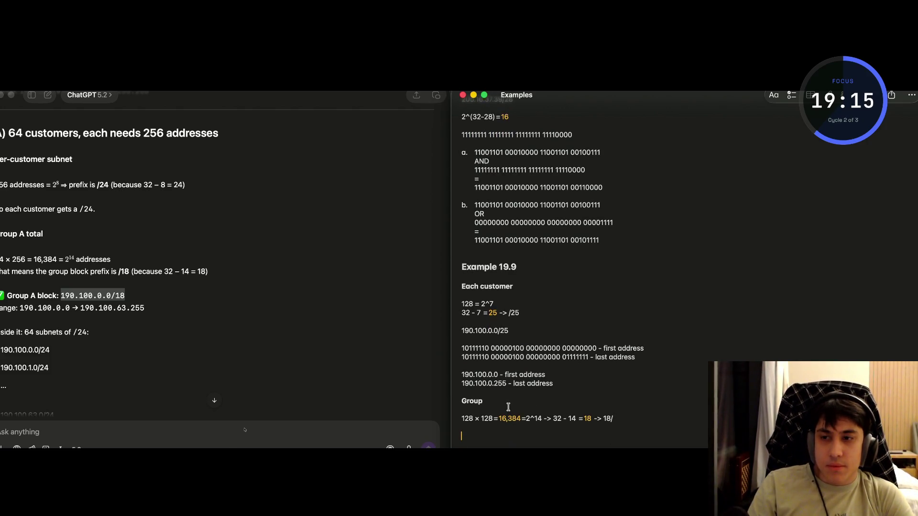
pyautogui.scroll(-5, 173, 325)
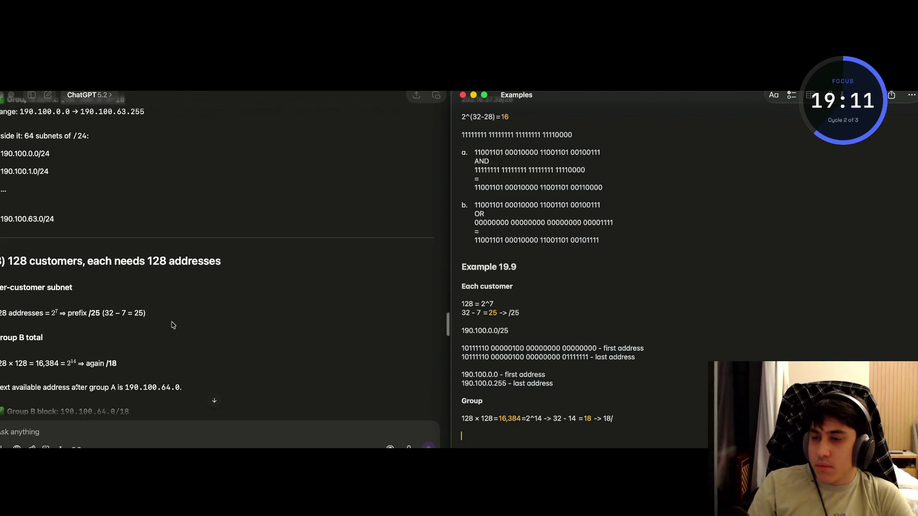
# Attach the Examples note to the ChatGPT chat and check the range's last address 190.100.63.255.
pyautogui.scroll(-1, 173, 324)
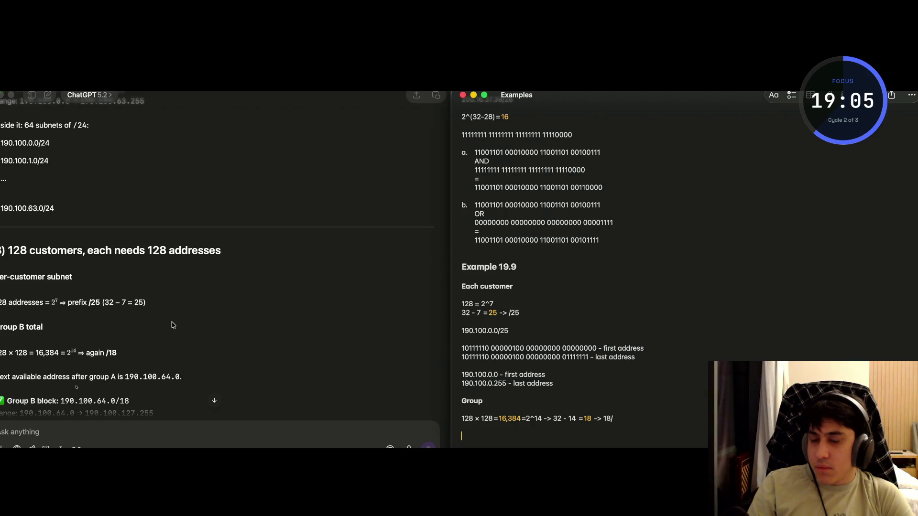
pyautogui.click(124, 378)
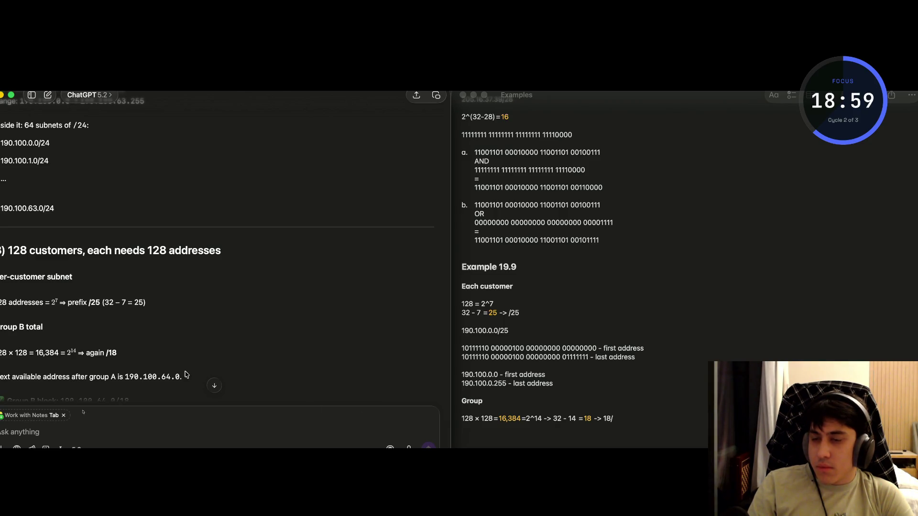
pyautogui.scroll(5, 184, 375)
pyautogui.scroll(1, 167, 325)
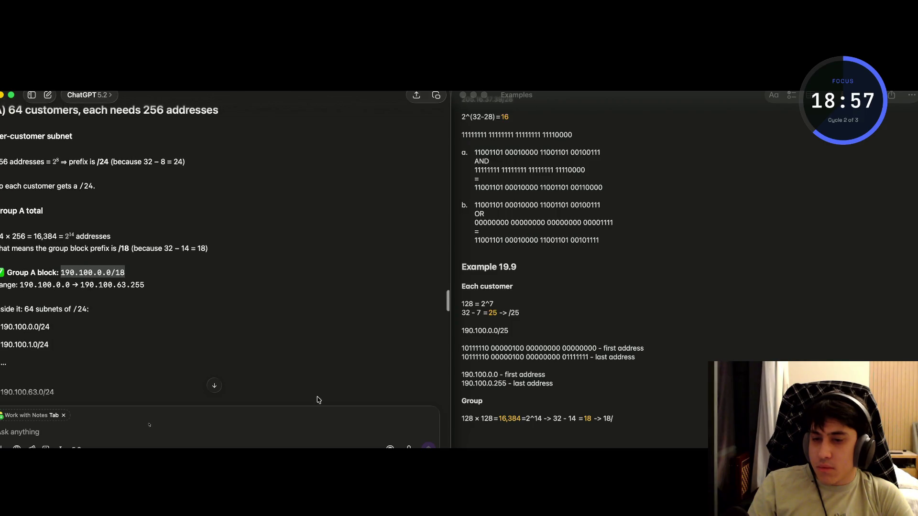
pyautogui.click(63, 419)
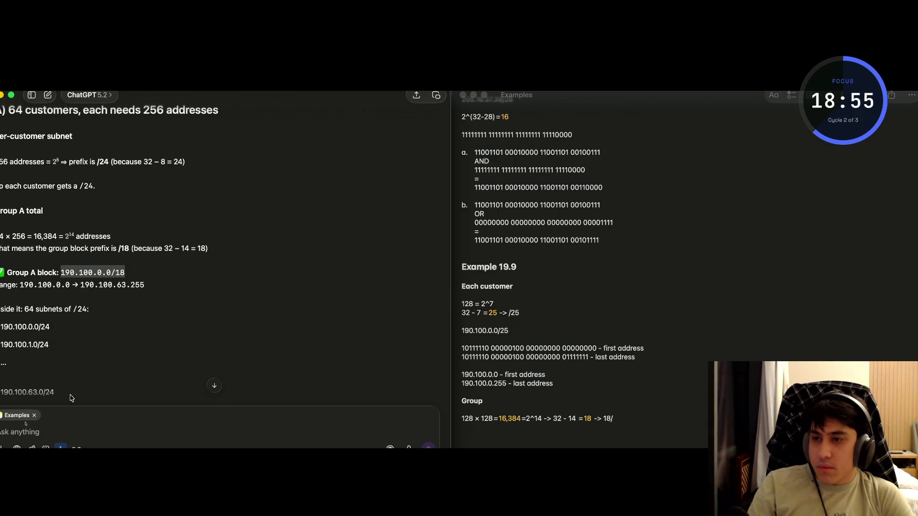
pyautogui.click(89, 322)
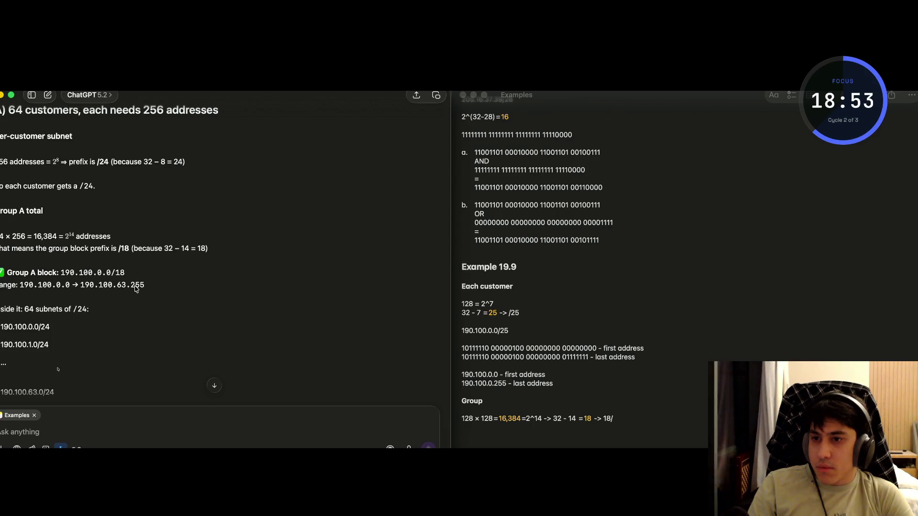
pyautogui.doubleClick(135, 289)
pyautogui.click(129, 260)
pyautogui.scroll(1, 131, 261)
pyautogui.scroll(-1, 143, 261)
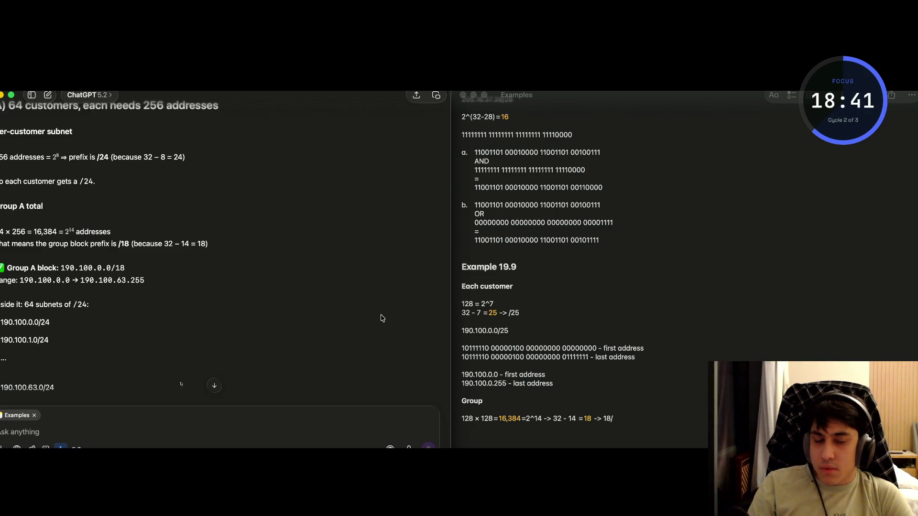
pyautogui.click(494, 317)
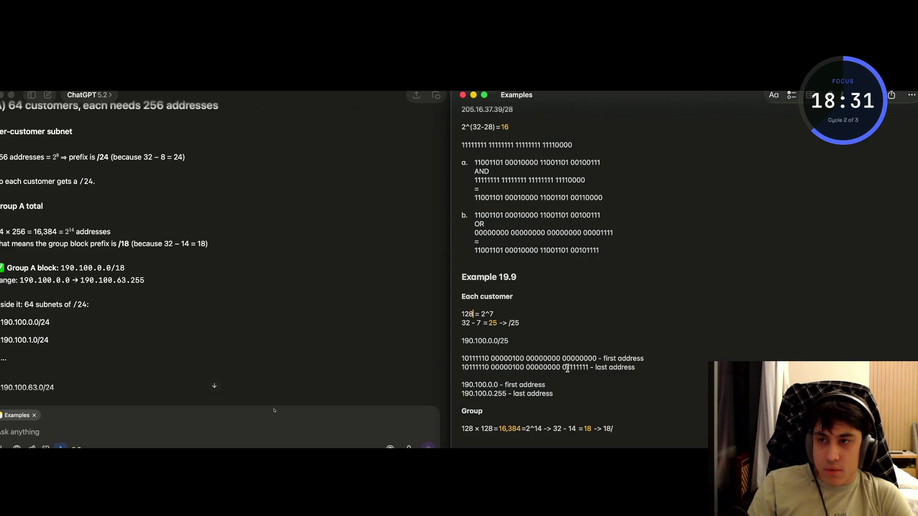
# Change the per-customer working to 256 = 2^8 and 32 - 8 = 24 -> /24.
pyautogui.scroll(-2, 99, 279)
pyautogui.scroll(2, 99, 279)
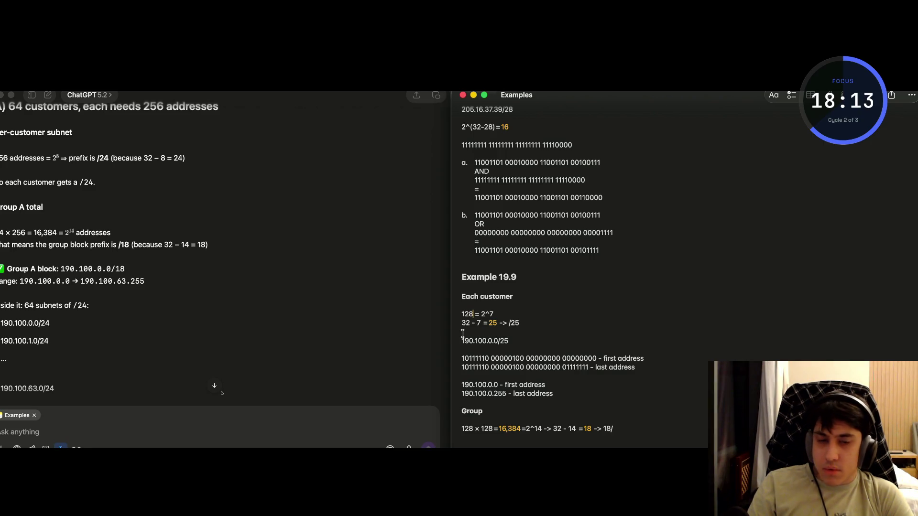
pyautogui.press('BackSpace')
pyautogui.press('BackSpace')
pyautogui.press('BackSpace')
pyautogui.write('25')
pyautogui.scroll(-1, 462, 333)
pyautogui.write('6')
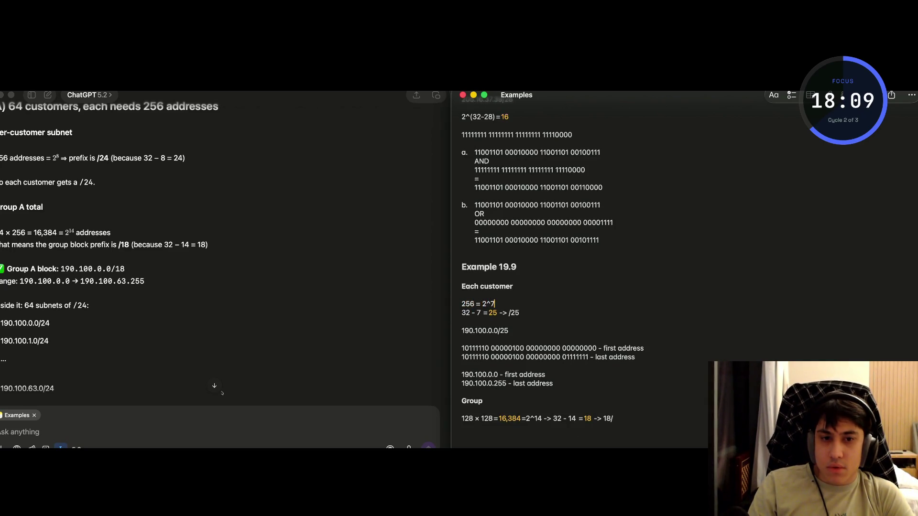
pyautogui.press('BackSpace')
pyautogui.write('8')
pyautogui.press('BackSpace')
pyautogui.press('BackSpace')
pyautogui.press('Down')
pyautogui.press('Left')
pyautogui.press('Left')
pyautogui.press('Left')
pyautogui.press('BackSpace')
pyautogui.write('8')
pyautogui.press('Right')
pyautogui.press('Right')
pyautogui.press('Right')
pyautogui.press('BackSpace')
pyautogui.write('4')
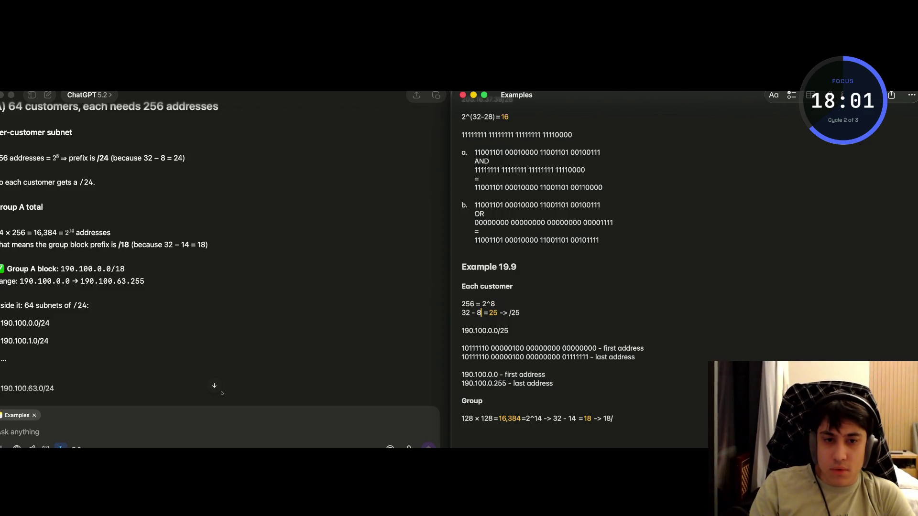
pyautogui.press('Right')
pyautogui.press('Right')
pyautogui.press('Right')
pyautogui.press('Delete')
# Correct the customer block to 190.100.0.0/24 and add a 'Group A' line below Each customer.
pyautogui.press('Down')
pyautogui.press('Up')
pyautogui.hotkey('shift', 'Down')
pyautogui.press('Left')
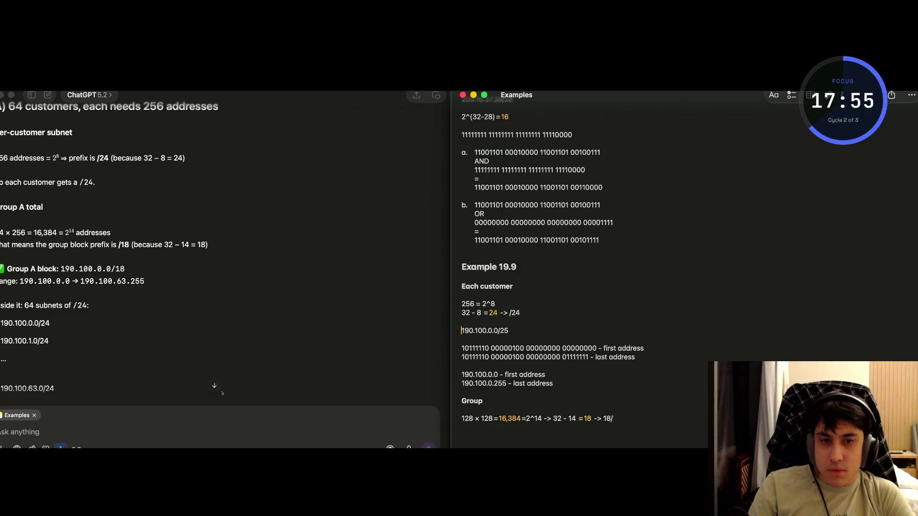
pyautogui.press('BackSpace')
pyautogui.write('4')
pyautogui.click(526, 287)
pyautogui.press('Return')
pyautogui.press('Return')
pyautogui.write('Gr')
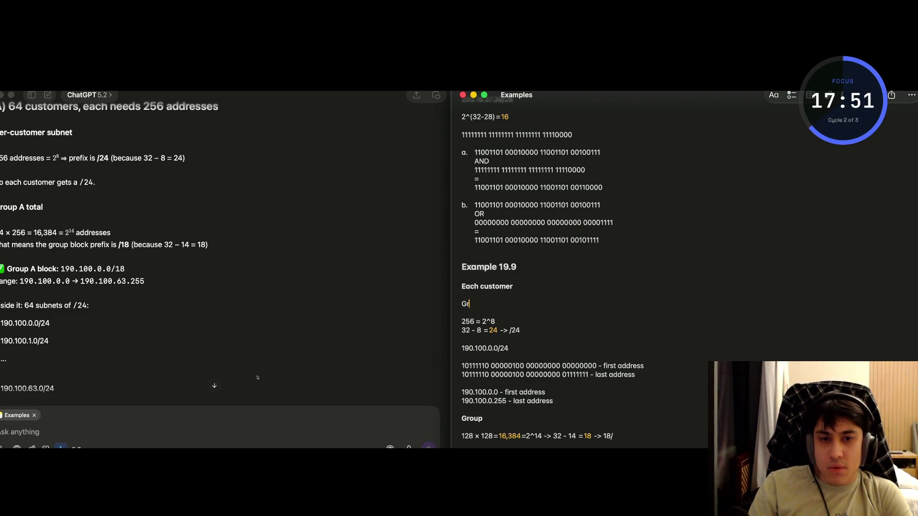
pyautogui.write('oup A')
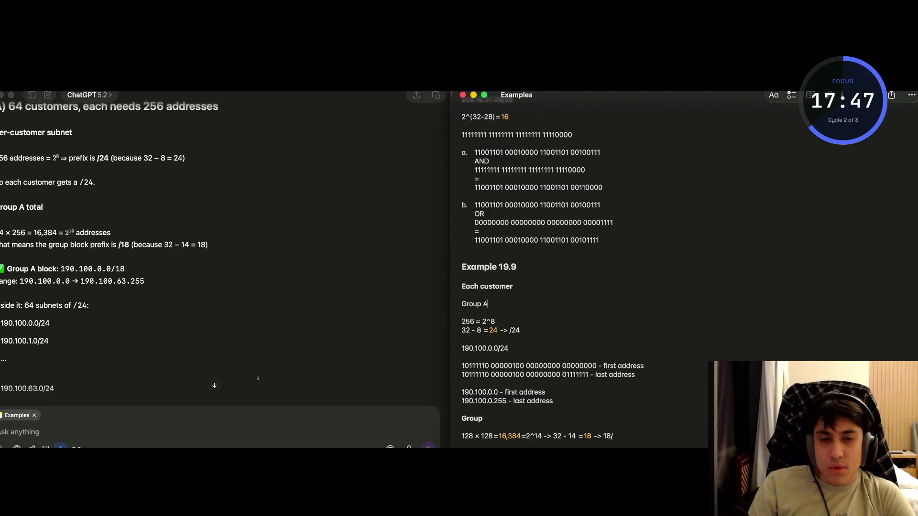
# Turn the Group A line into a bulleted item.
pyautogui.moveTo(492, 302); pyautogui.dragTo(460, 302)
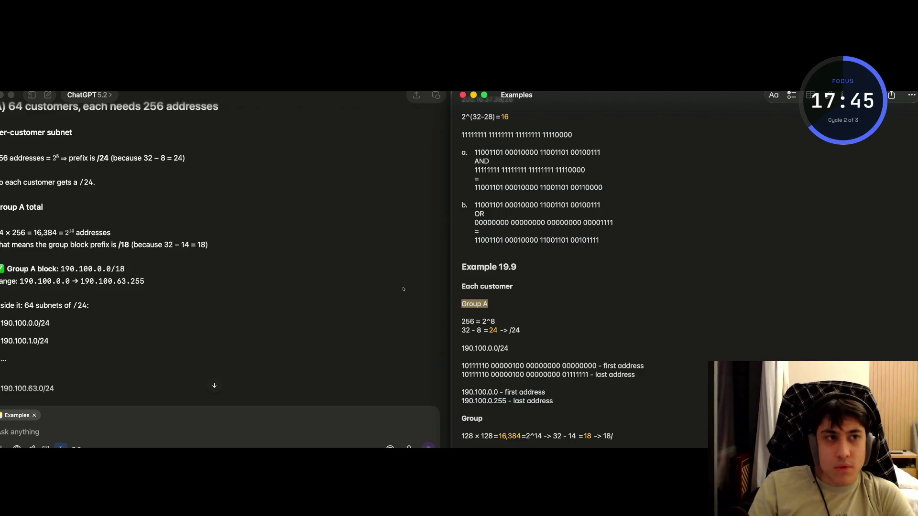
pyautogui.click(773, 95)
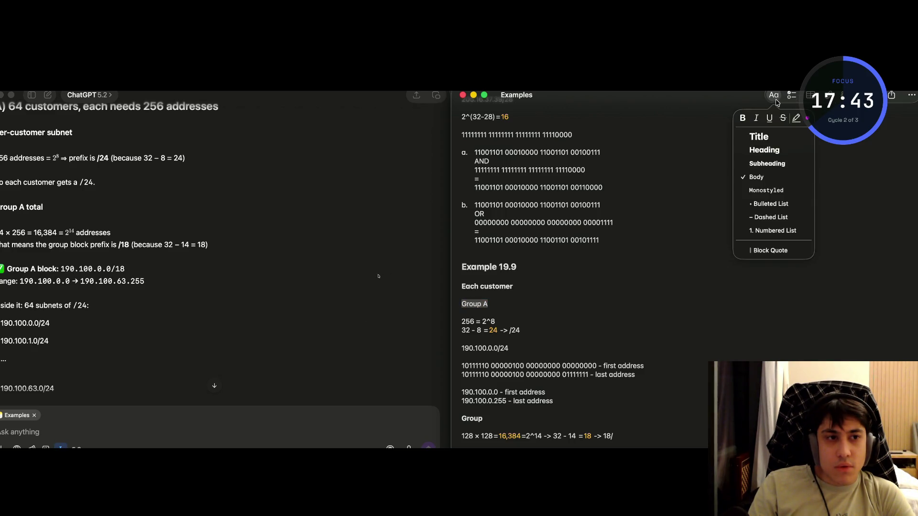
pyautogui.click(775, 205)
pyautogui.click(507, 307)
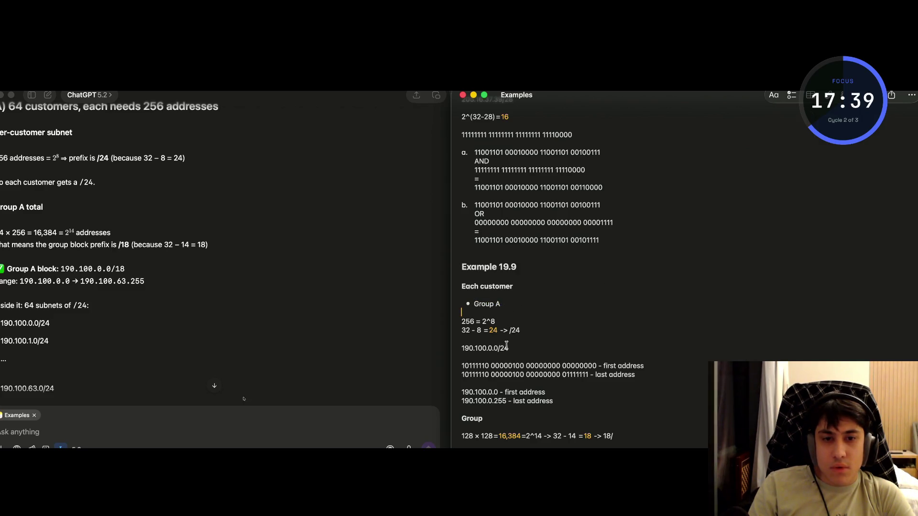
# Try deleting the calculations and the 256 = 2^8 line under Group A, then undo.
pyautogui.moveTo(633, 436); pyautogui.dragTo(453, 319)
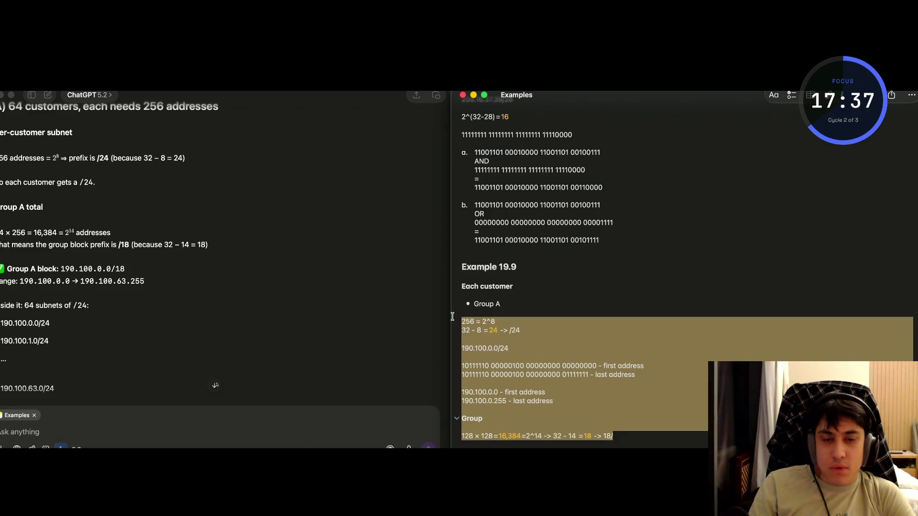
pyautogui.press('BackSpace')
pyautogui.press('super+z')
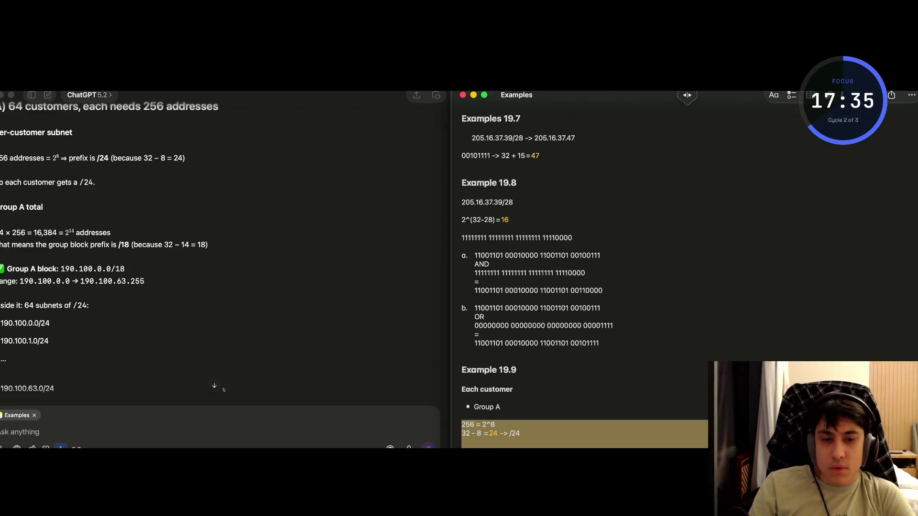
pyautogui.press('BackSpace')
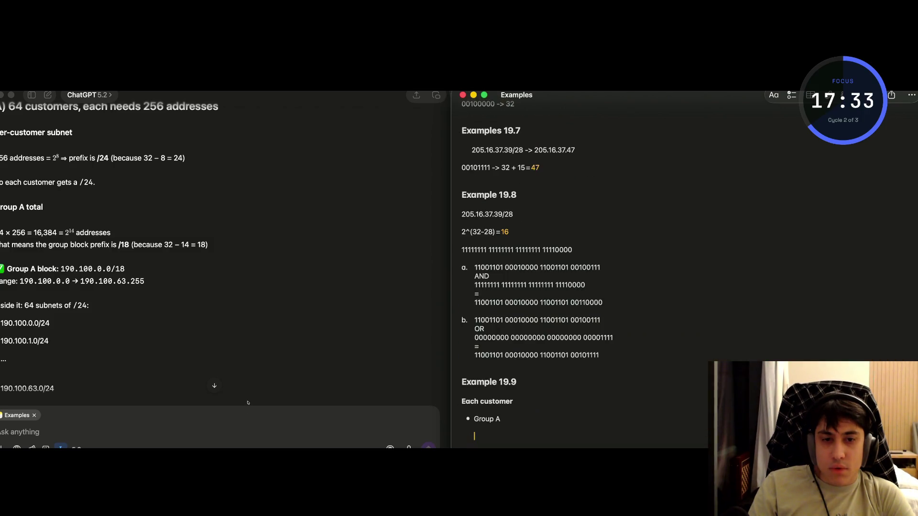
pyautogui.press('super+z')
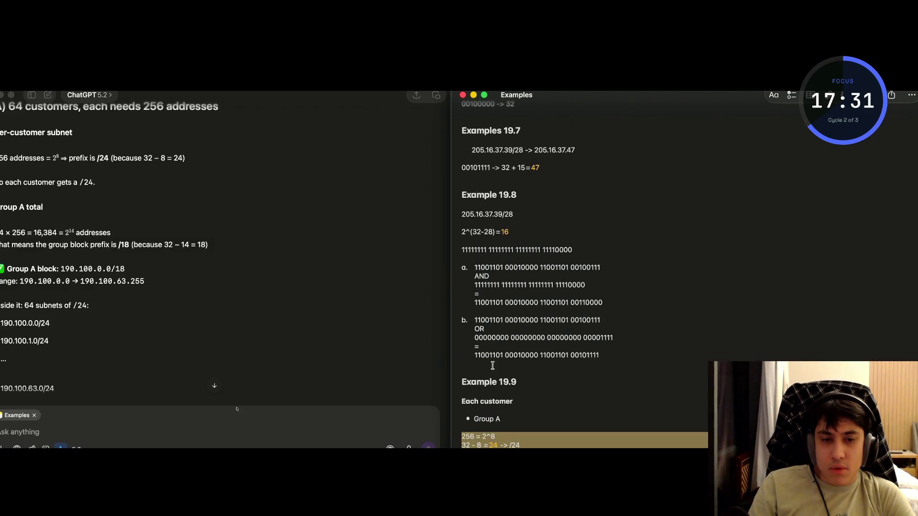
pyautogui.click(500, 436)
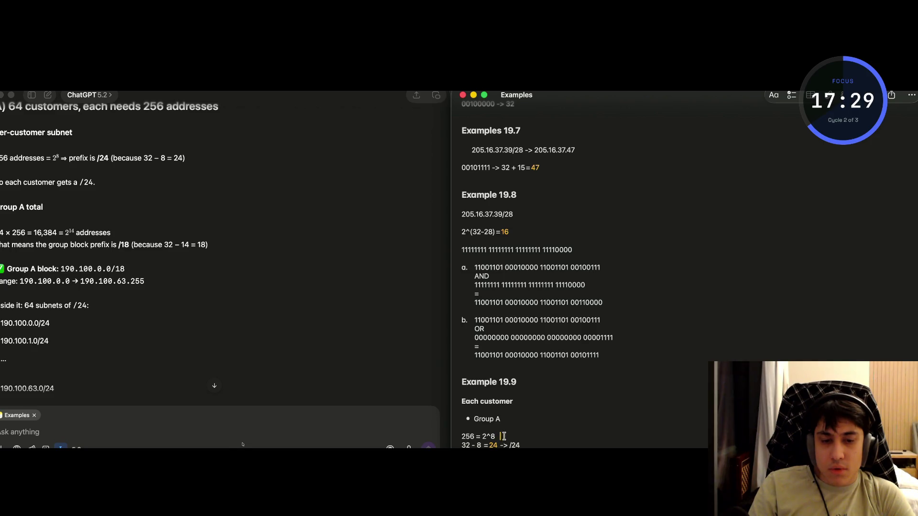
pyautogui.moveTo(497, 436); pyautogui.dragTo(459, 437)
pyautogui.press('BackSpace')
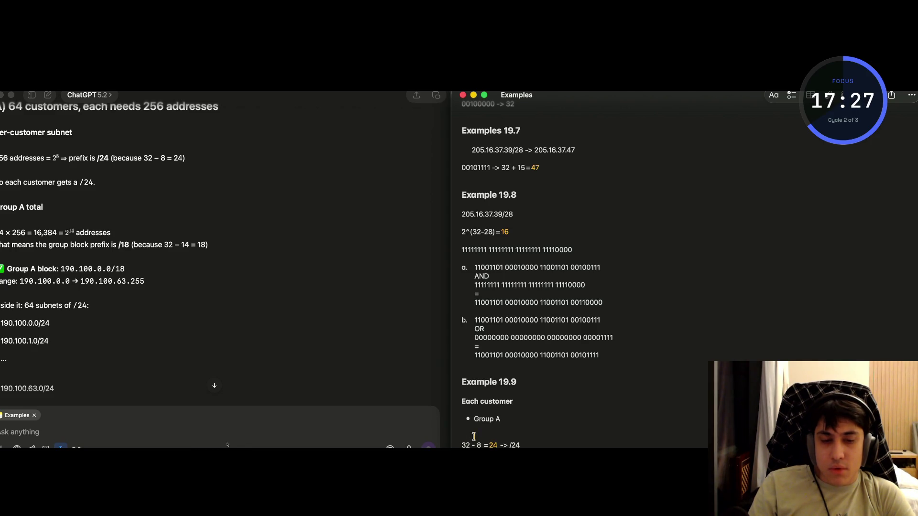
pyautogui.scroll(-5, 473, 436)
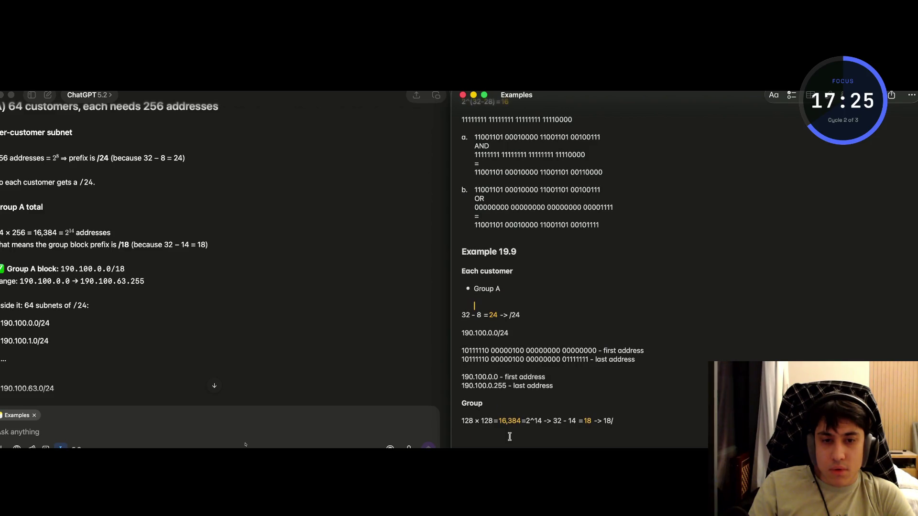
pyautogui.press('super+z')
# Indent the 256 = 2^8, 32 - 8 = 24, 190.100.0.0/24, binary and first/last address lines.
pyautogui.press('Left')
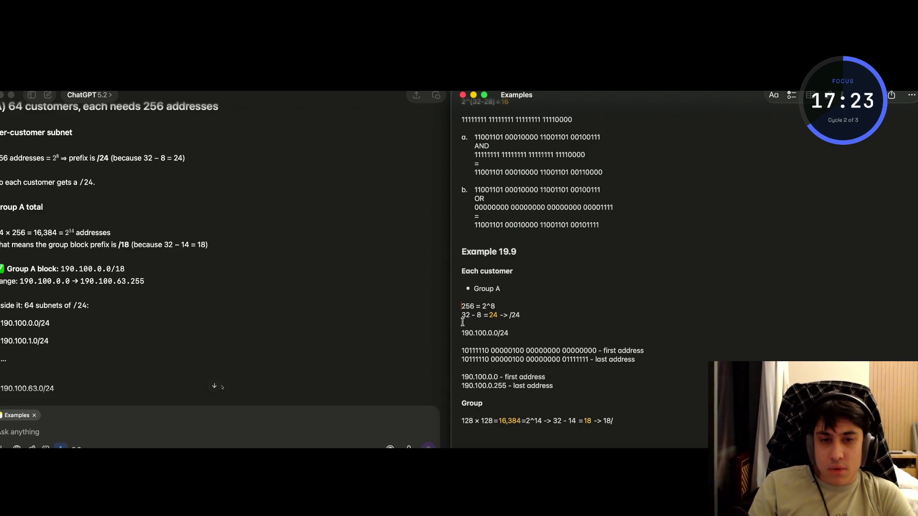
pyautogui.press('Tab')
pyautogui.press('Down')
pyautogui.press('Tab')
pyautogui.click(460, 333)
pyautogui.press('Tab')
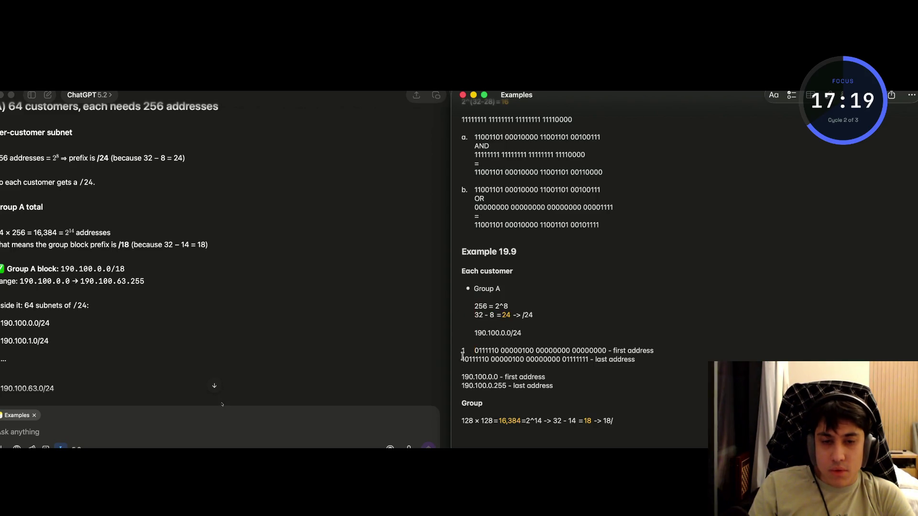
pyautogui.hotkey('shift', 'Down')
pyautogui.hotkey('shift', 'End')
pyautogui.press('Tab')
pyautogui.press('Down')
pyautogui.press('Down')
pyautogui.press('Tab')
pyautogui.press('Down')
pyautogui.press('Tab')
pyautogui.press('Down')
# Indent the Group heading, then delete and restore the Each customer heading.
pyautogui.press('Tab')
pyautogui.press('Tab')
pyautogui.press('Return')
pyautogui.press('Up')
pyautogui.press('Up')
pyautogui.press('Up')
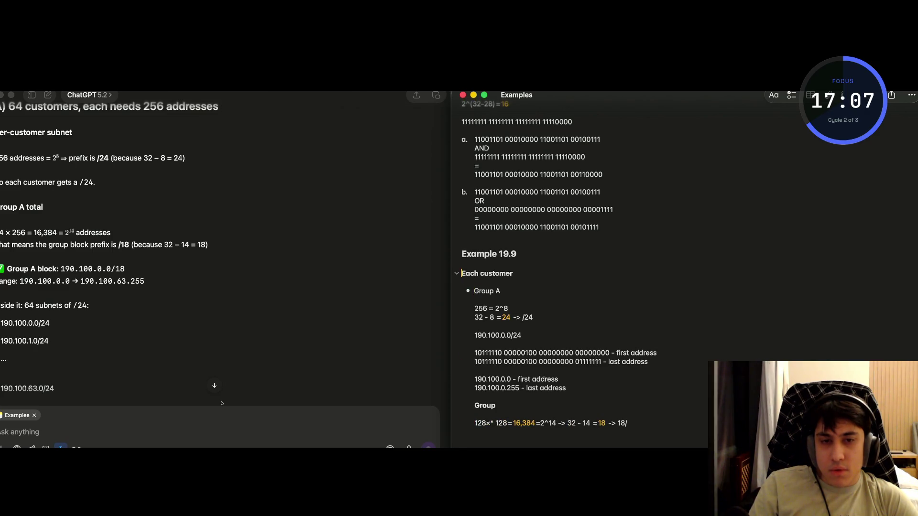
pyautogui.doubleClick(495, 273)
pyautogui.moveTo(511, 273); pyautogui.dragTo(468, 273)
pyautogui.press('BackSpace')
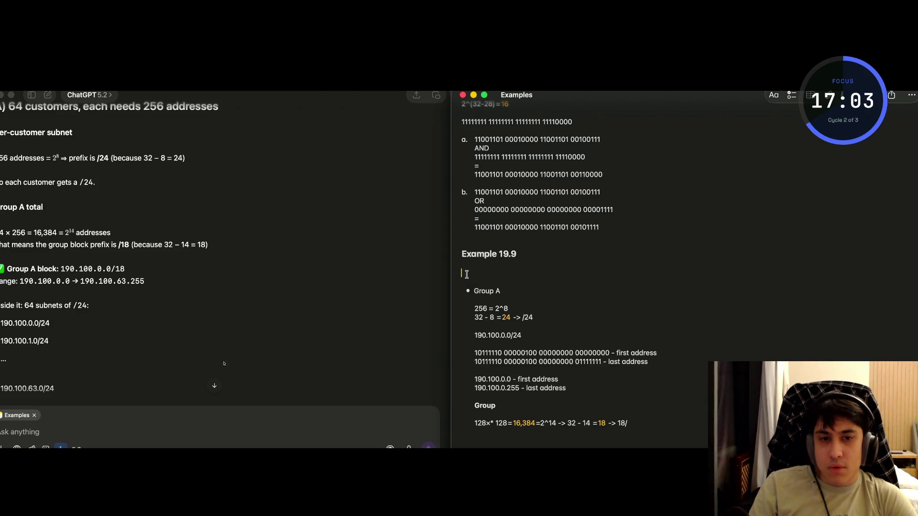
pyautogui.click(508, 291)
pyautogui.press('Return')
pyautogui.press('super+z')
pyautogui.press('super+z')
# Turn Group A back into plain text.
pyautogui.moveTo(500, 292); pyautogui.dragTo(473, 291)
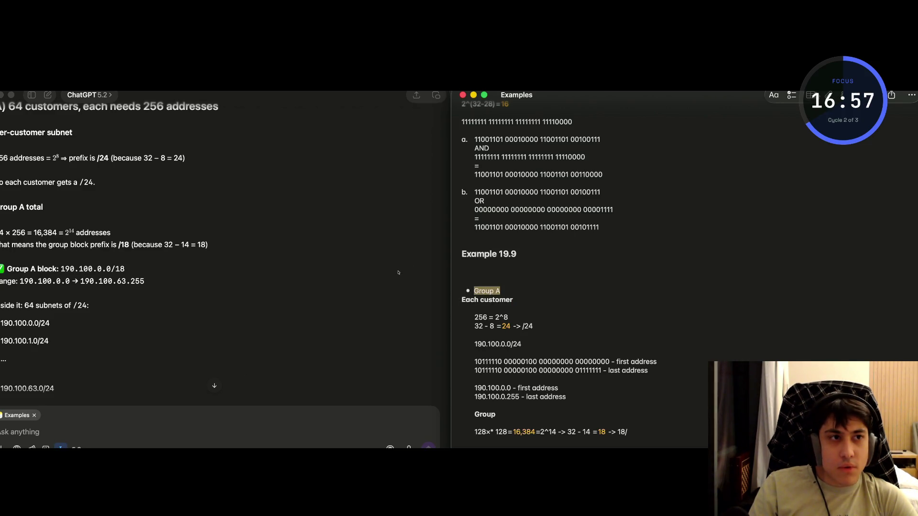
pyautogui.click(773, 95)
pyautogui.click(770, 177)
pyautogui.click(511, 301)
# Make Each customer a bulleted item after briefly trying a checklist.
pyautogui.moveTo(513, 301); pyautogui.dragTo(460, 301)
pyautogui.click(792, 97)
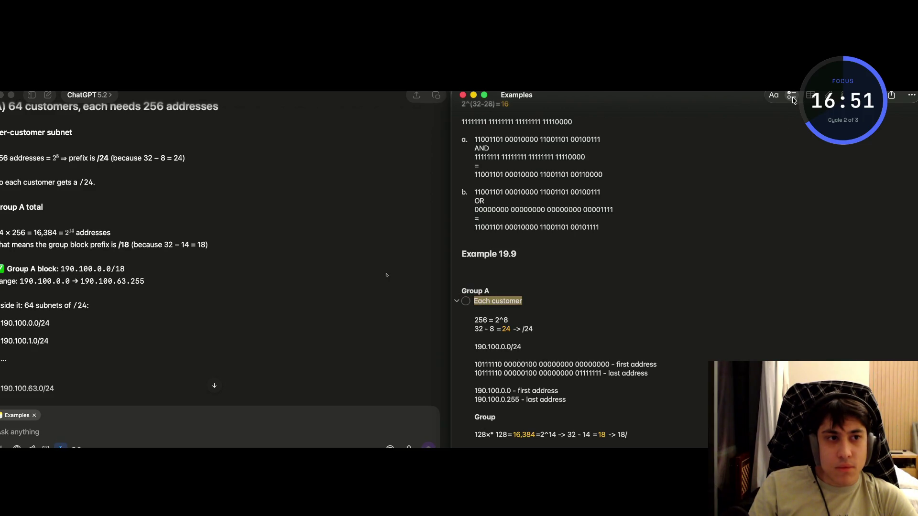
pyautogui.click(792, 96)
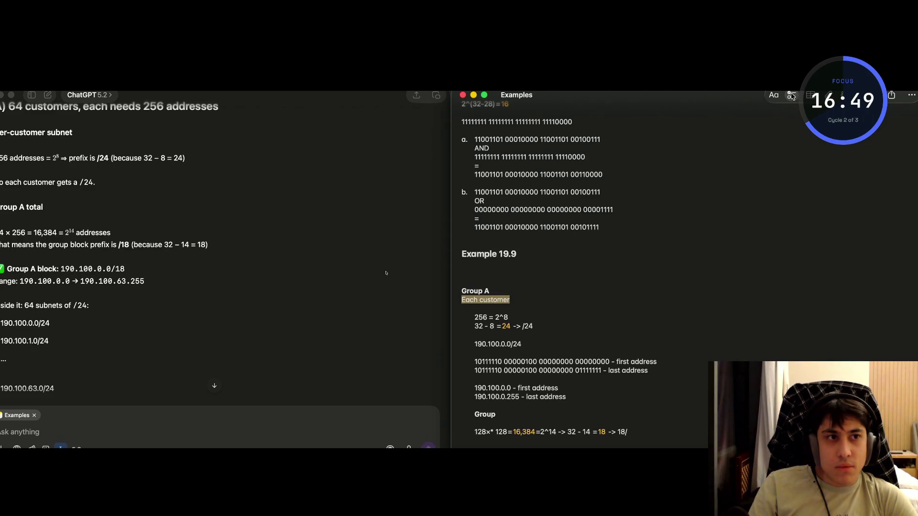
pyautogui.click(775, 95)
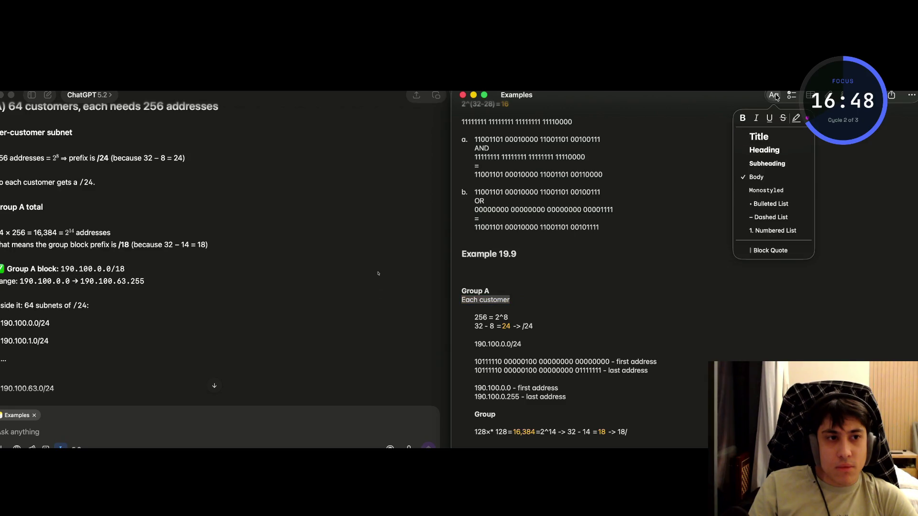
pyautogui.click(765, 203)
# Make the Group line a bulleted item.
pyautogui.moveTo(501, 420); pyautogui.dragTo(473, 414)
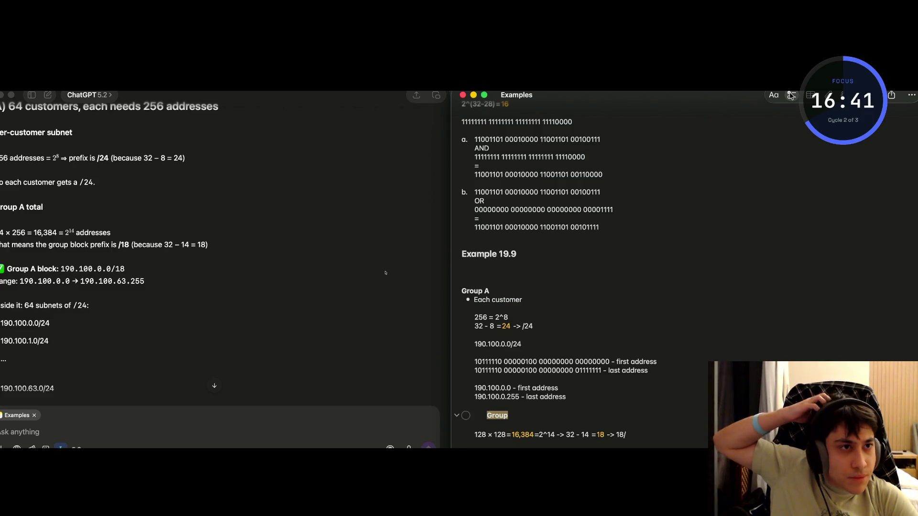
pyautogui.click(773, 94)
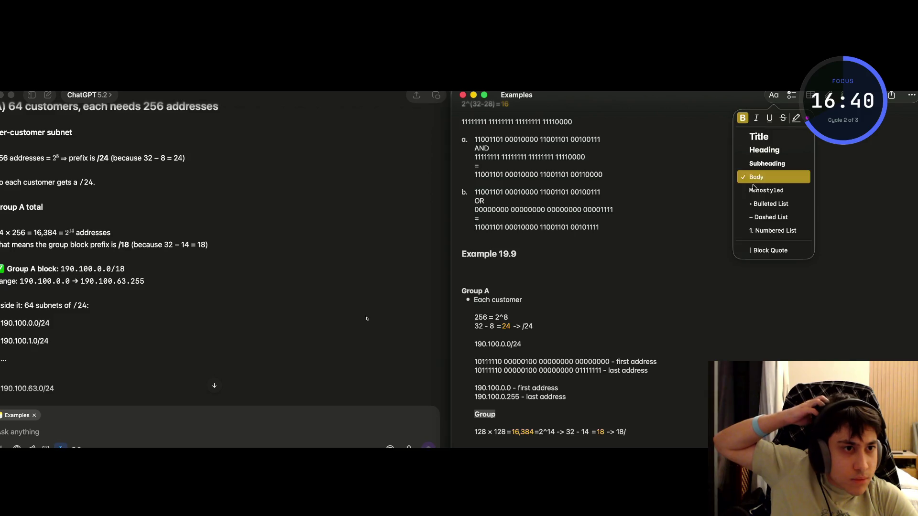
pyautogui.click(770, 203)
# Add an empty line after Group A and make Each customer bold.
pyautogui.click(526, 300)
pyautogui.moveTo(526, 300)
pyautogui.mouseDown()
pyautogui.moveTo(474, 301)
pyautogui.moveTo(482, 308)
pyautogui.moveTo(473, 308)
pyautogui.mouseUp()
pyautogui.click(496, 291)
pyautogui.press('Return')
pyautogui.press('super+b')
# Outdent the Group bullet with Shift-Tab to match Each customer.
pyautogui.click(486, 423)
pyautogui.hotkey('shift', 'Tab')
pyautogui.scroll(-1, 508, 429)
pyautogui.click(562, 423)
pyautogui.click(633, 425)
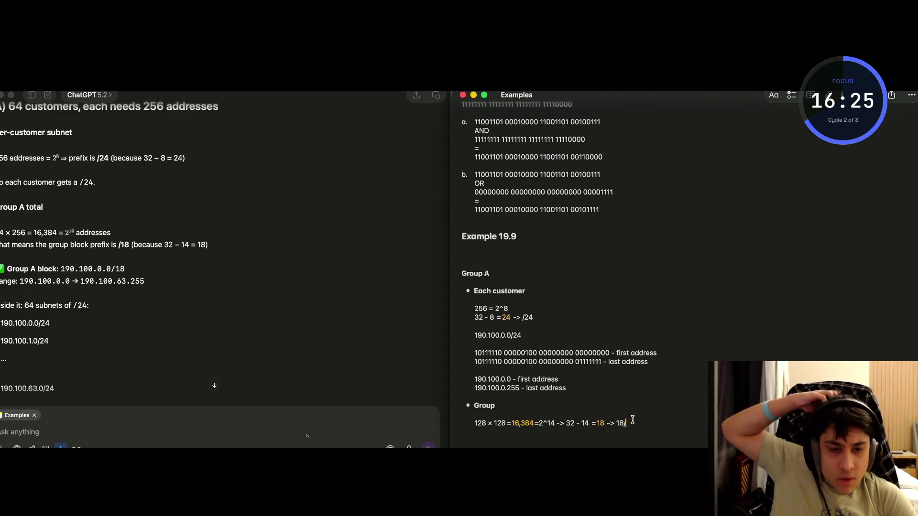
pyautogui.press('Down')
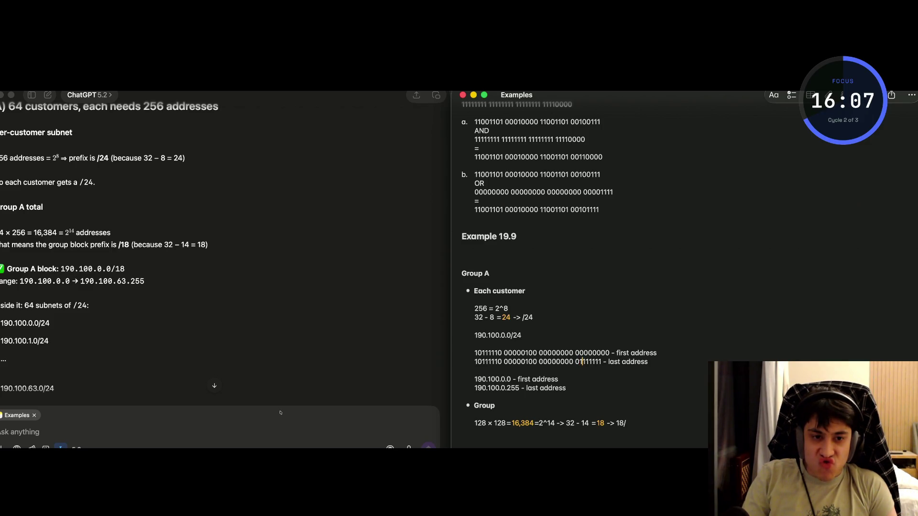
# Compare the binary address lines and replace the last address's leading fourth-octet 0 with 1, giving 11111111.
pyautogui.press('Left')
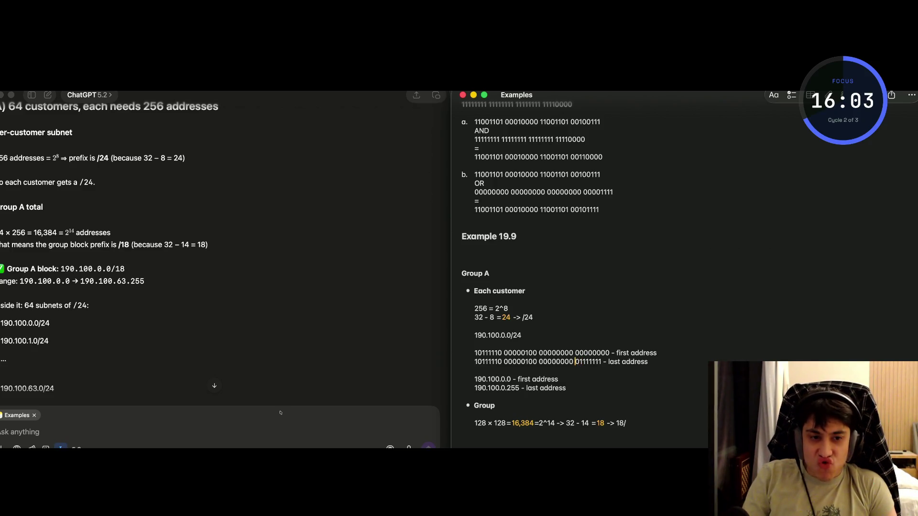
pyautogui.hotkey('alt', 'Right')
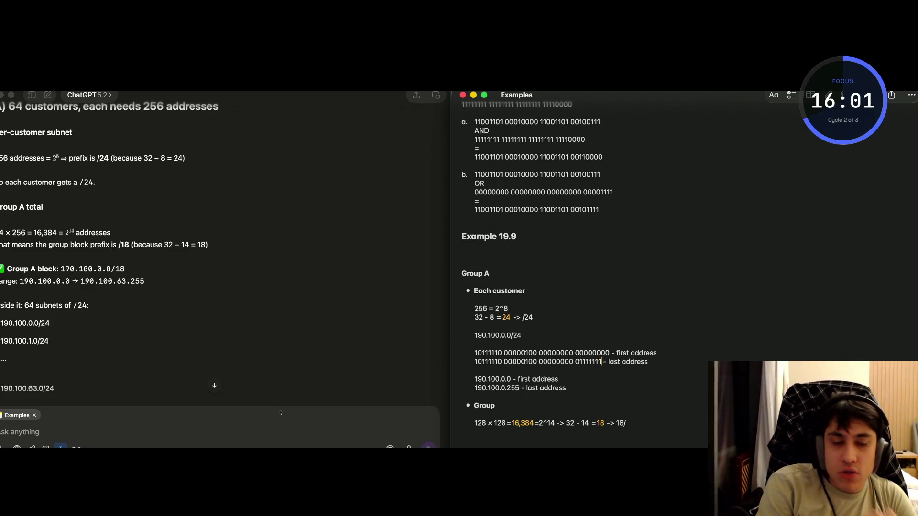
pyautogui.press('Left')
pyautogui.press('Left')
pyautogui.press('Left')
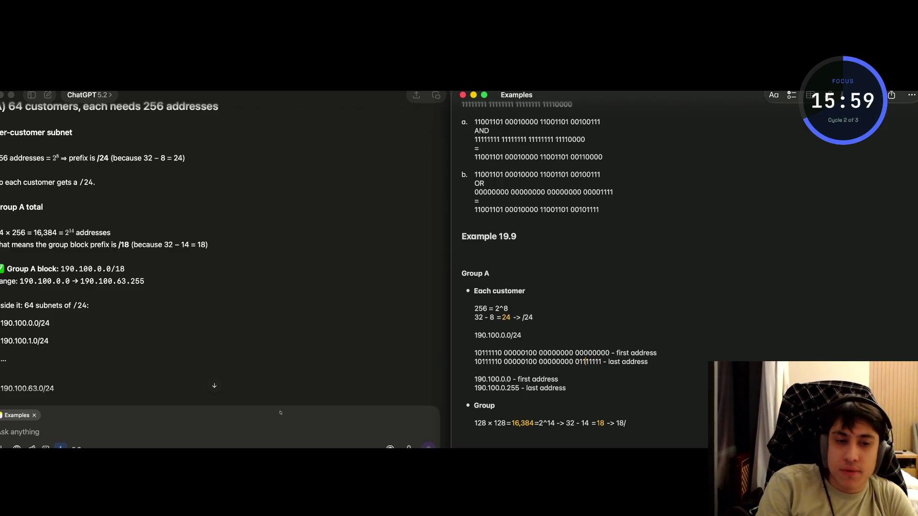
pyautogui.press('Right')
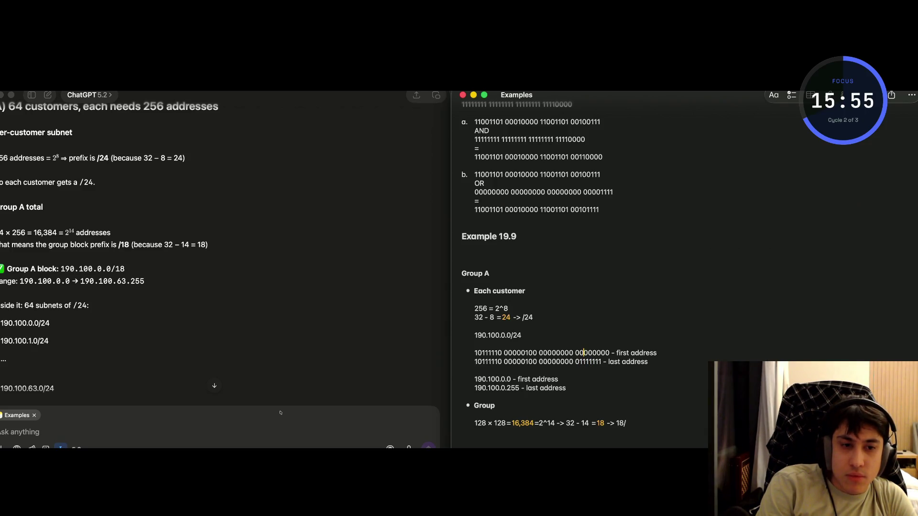
pyautogui.press('Down')
pyautogui.press('Up')
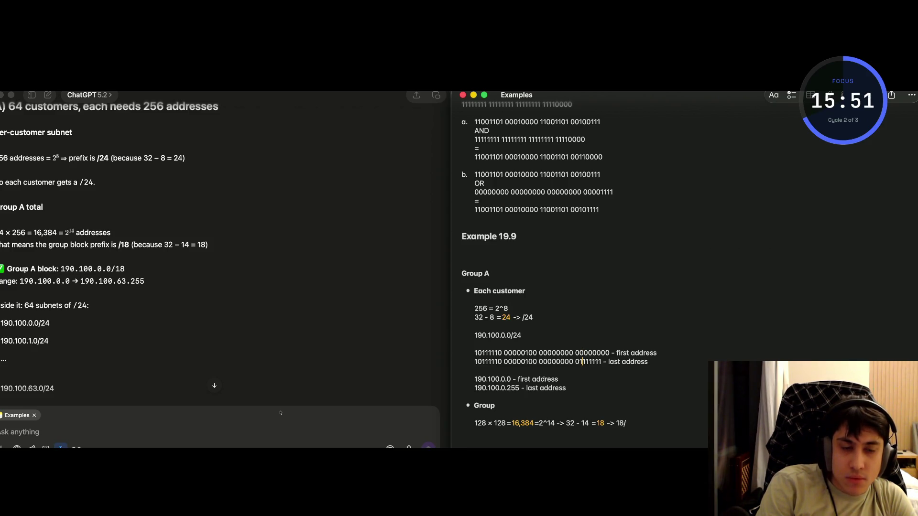
pyautogui.press('Down')
pyautogui.press('Down')
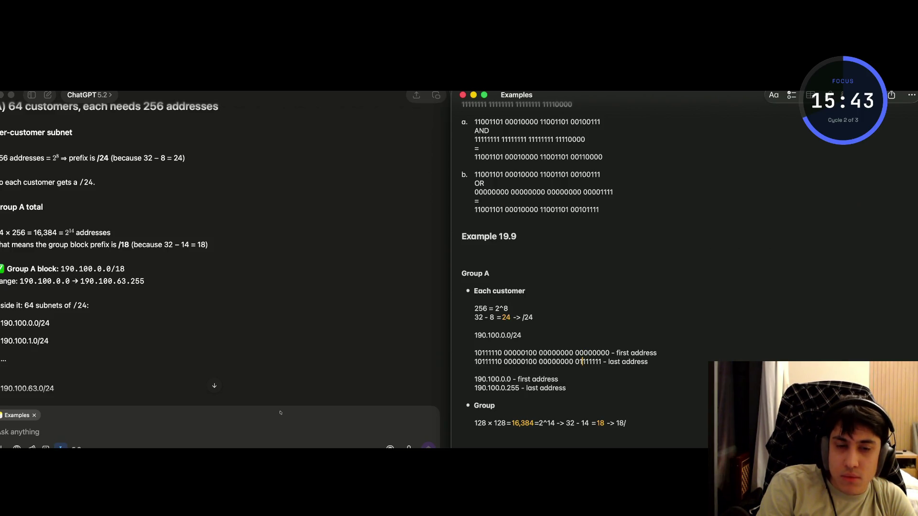
pyautogui.press('Up')
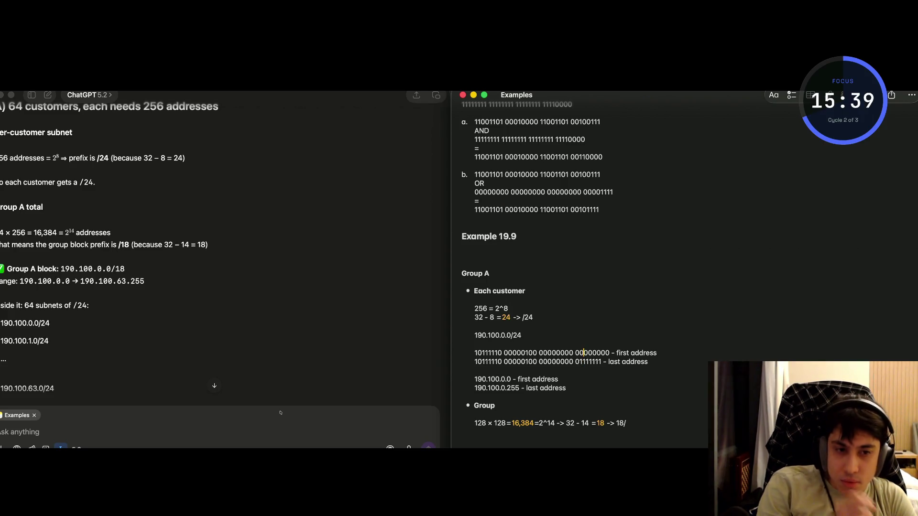
pyautogui.press('Down')
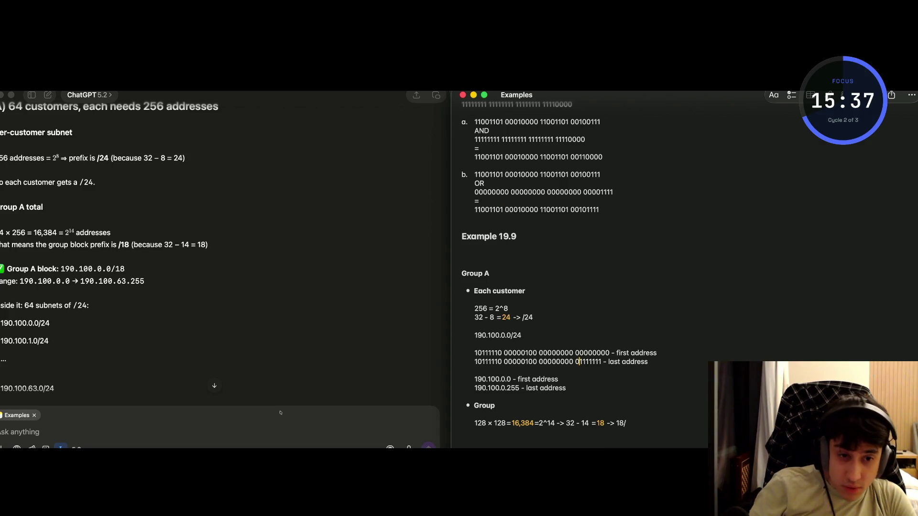
pyautogui.press('BackSpace')
pyautogui.write('1')
pyautogui.press('Left')
pyautogui.press('Left')
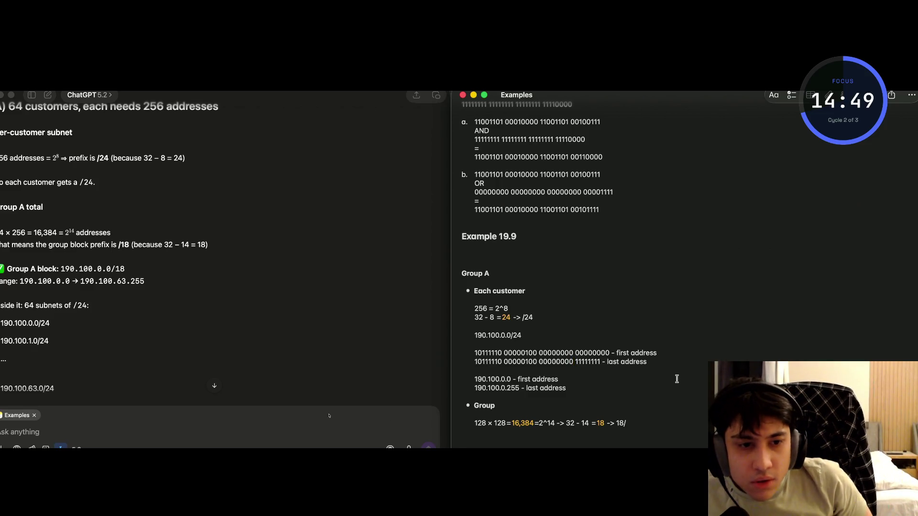
pyautogui.moveTo(669, 363); pyautogui.dragTo(475, 354)
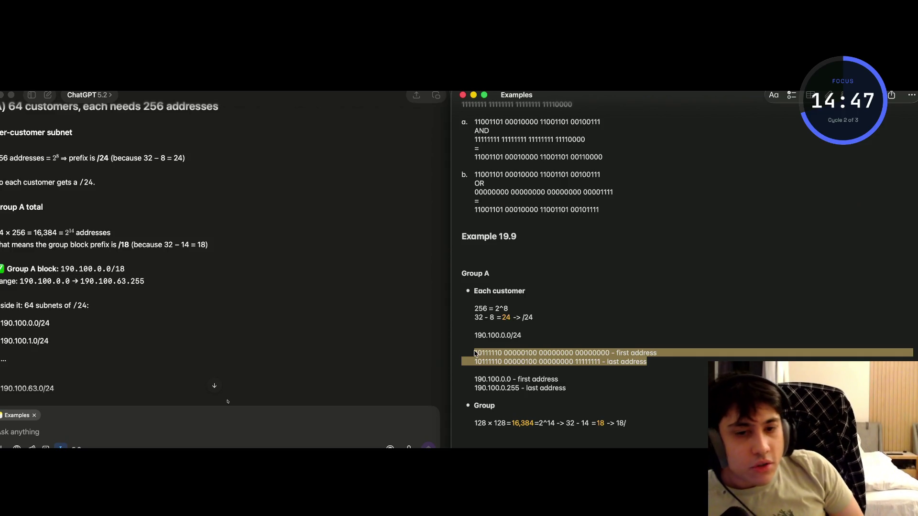
# Delete the binary lines and the 190.100.0.0/24 first and last address lines.
pyautogui.press('BackSpace')
pyautogui.press('BackSpace')
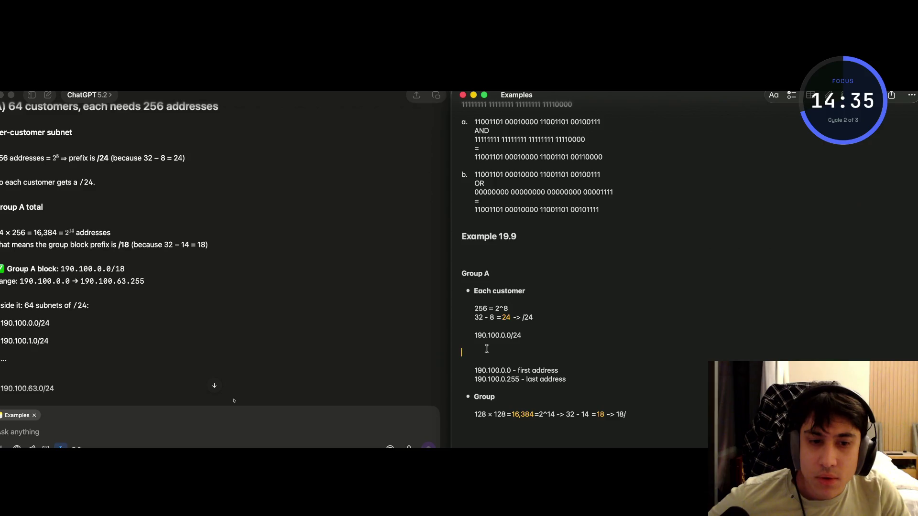
pyautogui.moveTo(576, 379)
pyautogui.mouseDown()
pyautogui.moveTo(493, 363)
pyautogui.moveTo(463, 327)
pyautogui.mouseUp()
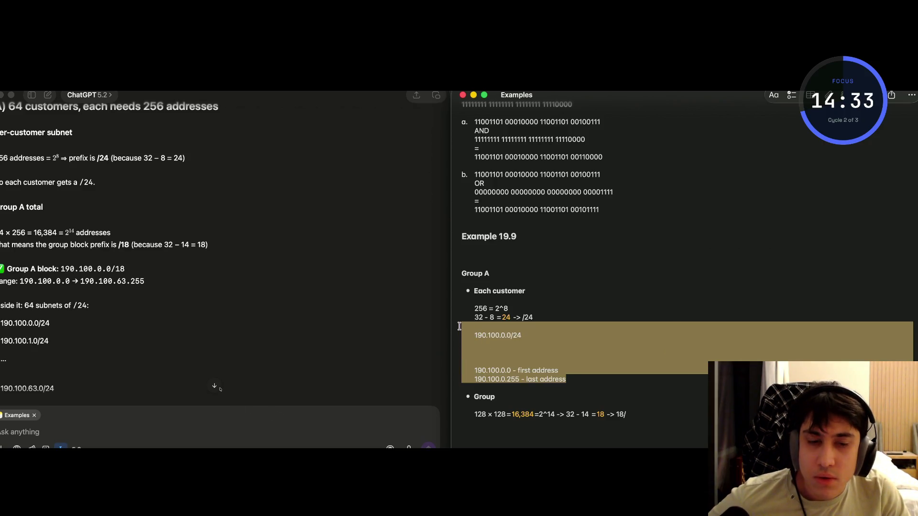
pyautogui.press('BackSpace')
pyautogui.press('BackSpace')
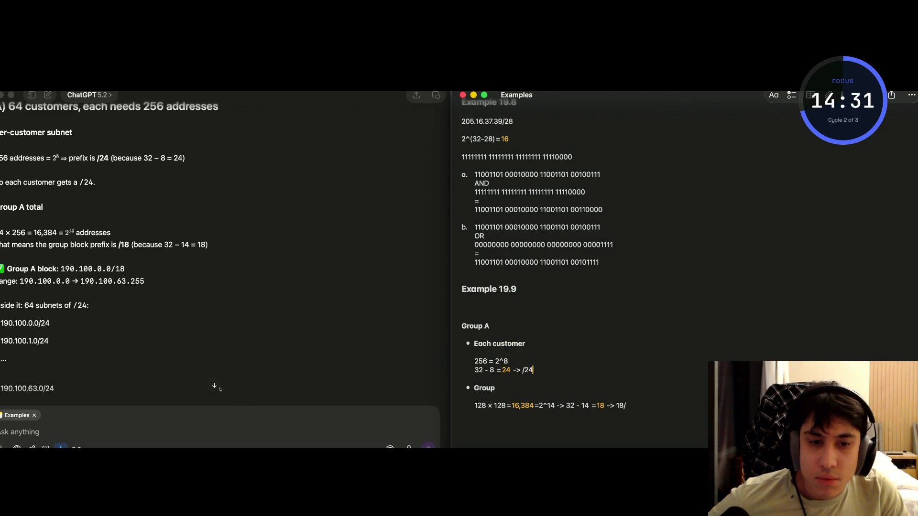
pyautogui.scroll(-1, 529, 372)
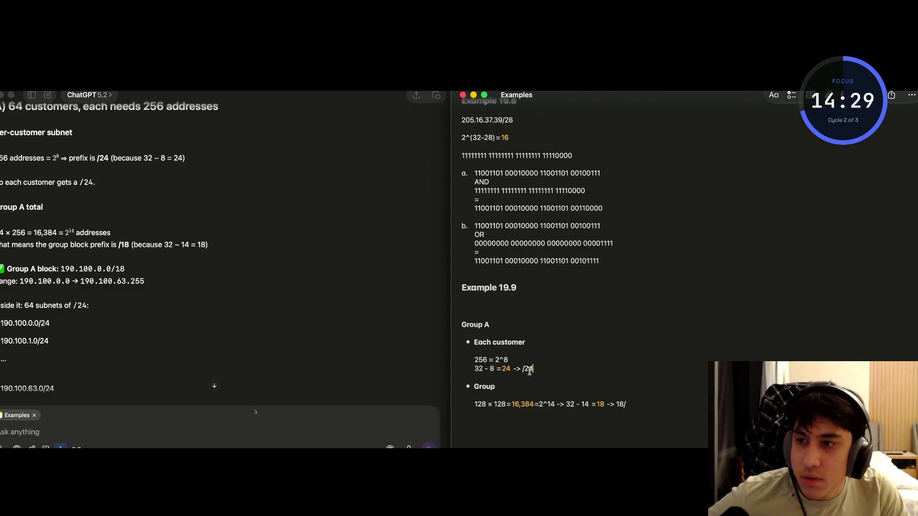
pyautogui.scroll(1, 530, 372)
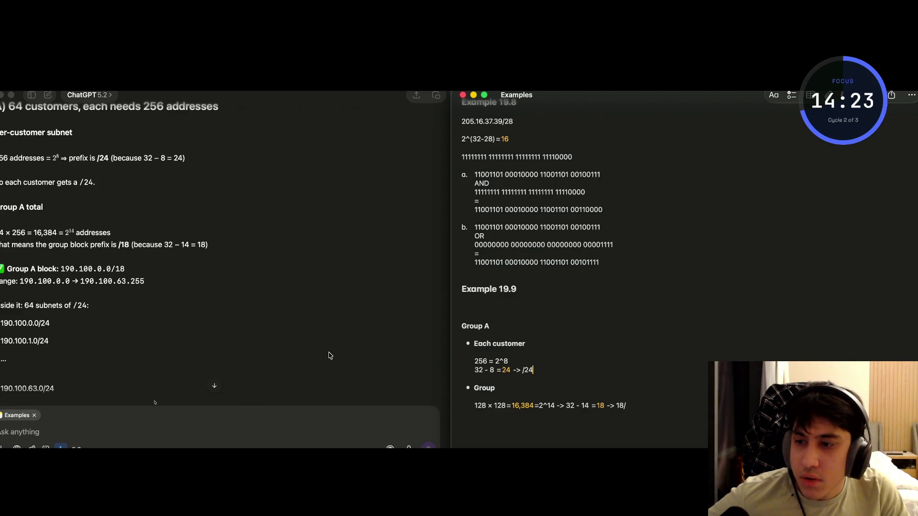
pyautogui.scroll(-2, 269, 323)
pyautogui.scroll(2, 269, 323)
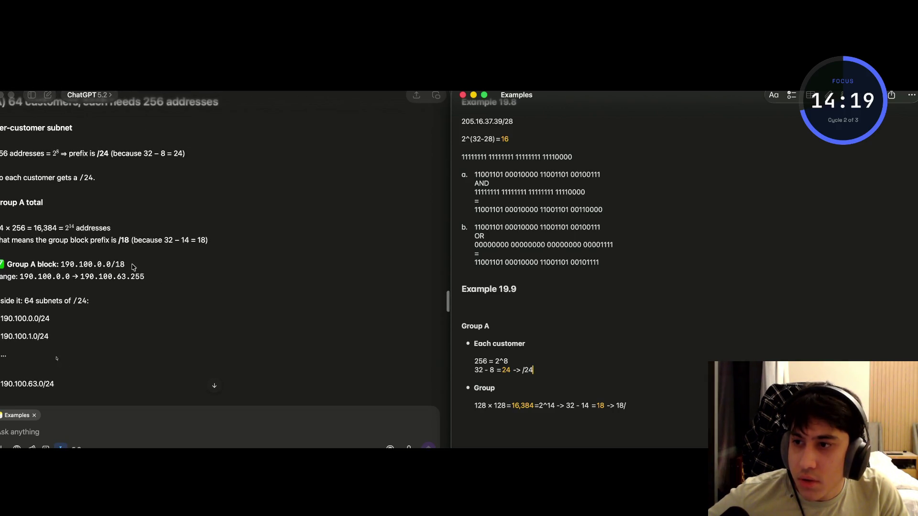
pyautogui.click(132, 267)
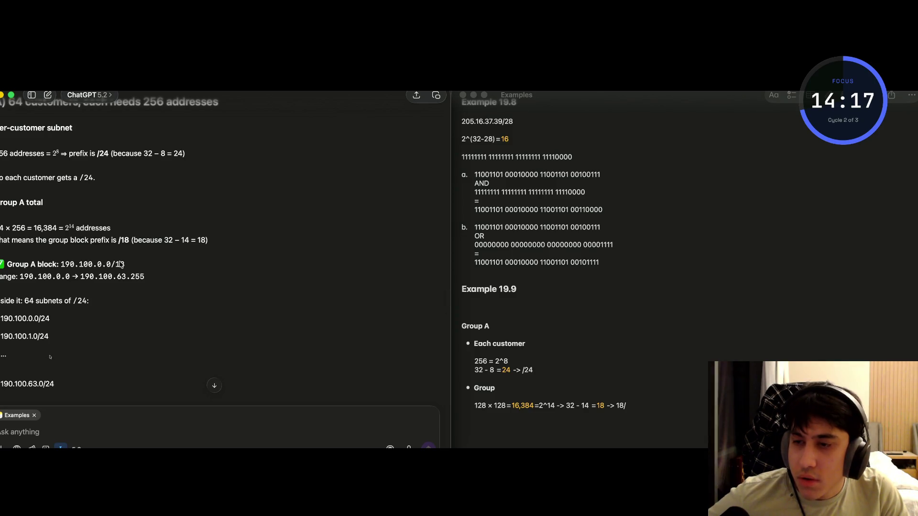
pyautogui.tripleClick(54, 282)
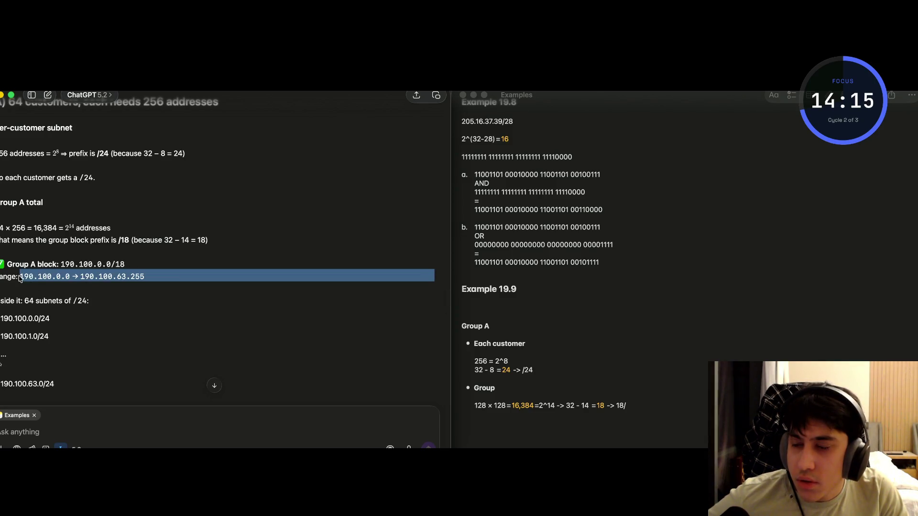
pyautogui.click(43, 281)
pyautogui.scroll(-3, 43, 281)
pyautogui.scroll(3, 43, 281)
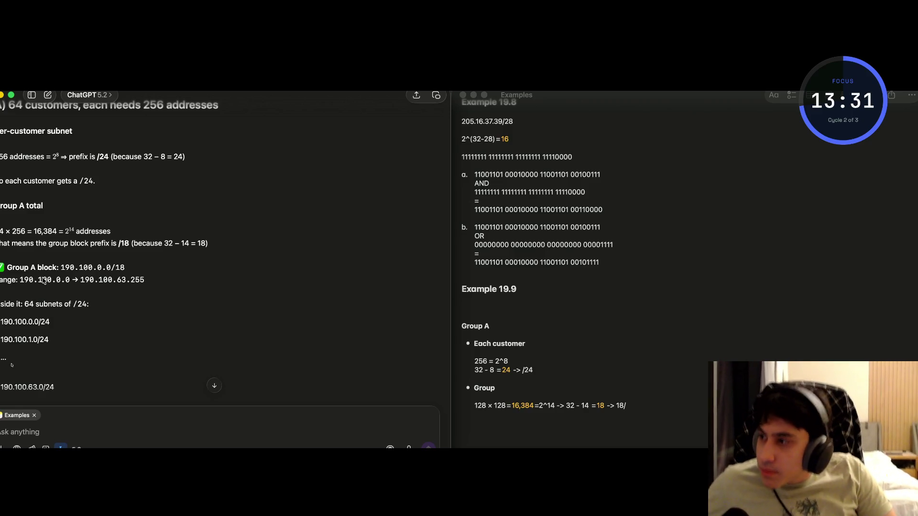
pyautogui.click(630, 403)
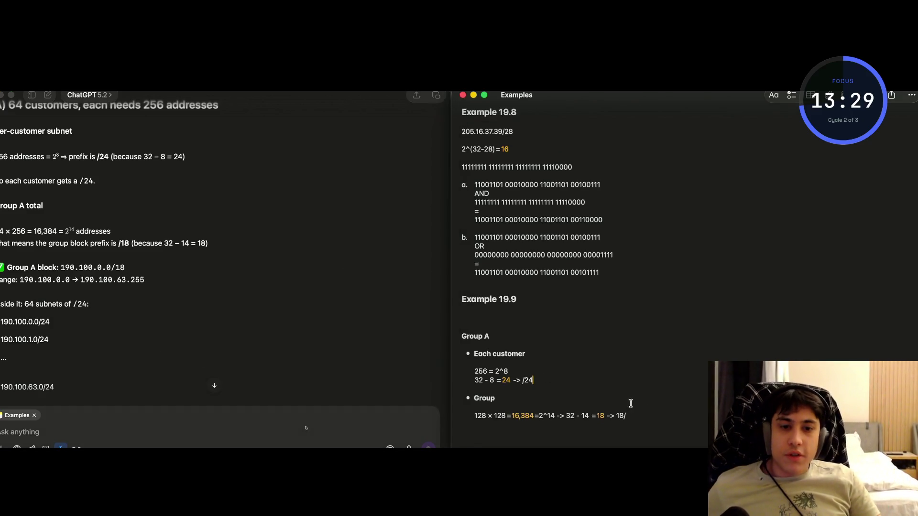
# Check the ChatGPT answer, then fix the slash before 18 on the Group line.
pyautogui.click(146, 286)
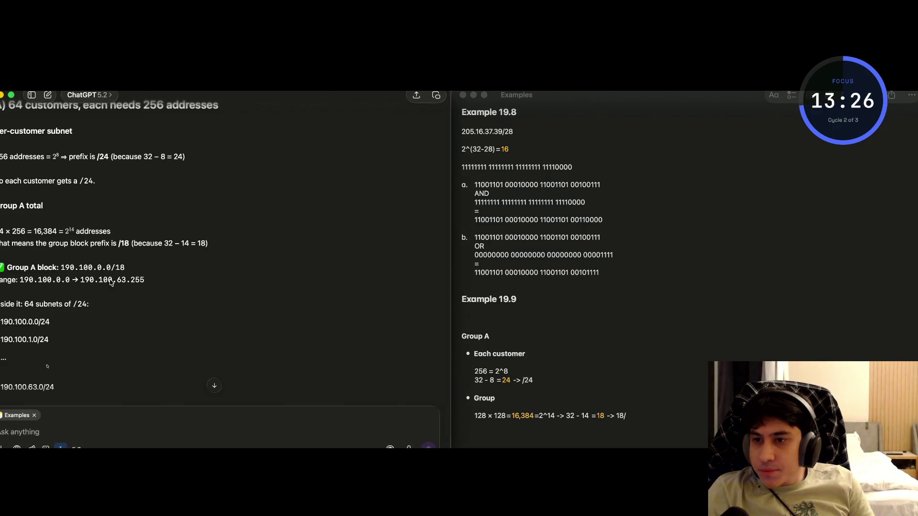
pyautogui.click(617, 407)
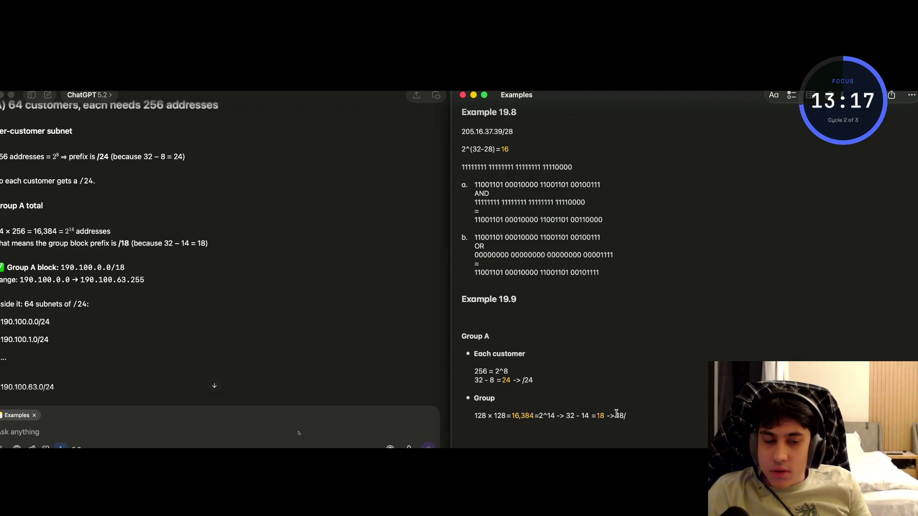
pyautogui.press('Left')
pyautogui.press('Left')
pyautogui.press('Left')
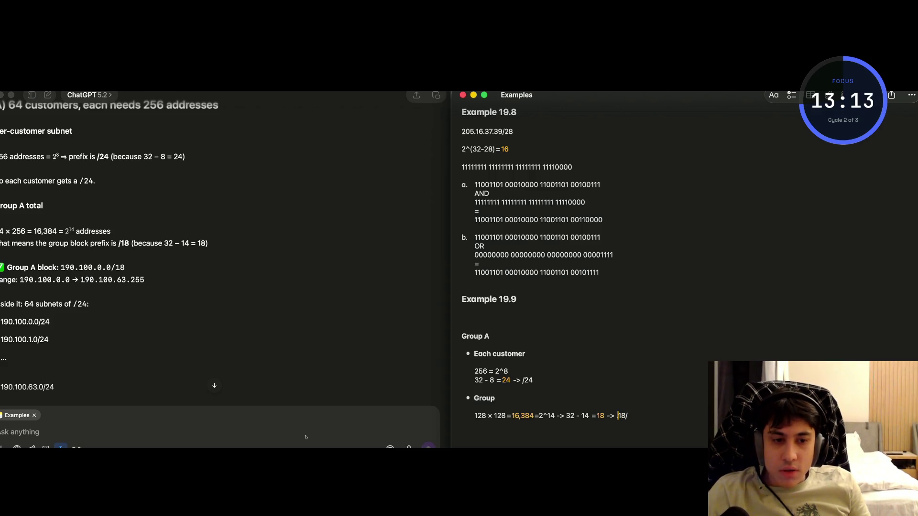
pyautogui.write('/')
pyautogui.press('Right')
pyautogui.press('Right')
pyautogui.press('Delete')
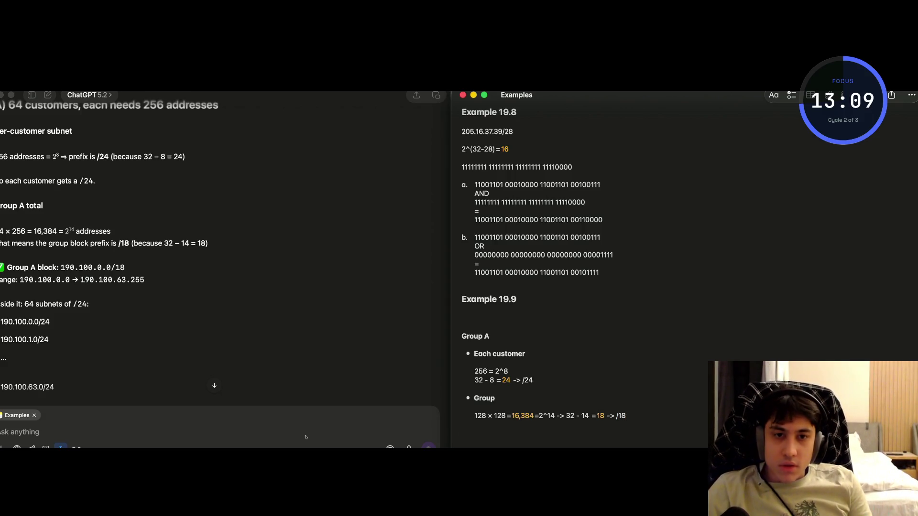
# Type '190.100.0.0 -> 190.100.' on a new line below the Group calculation.
pyautogui.press('Return')
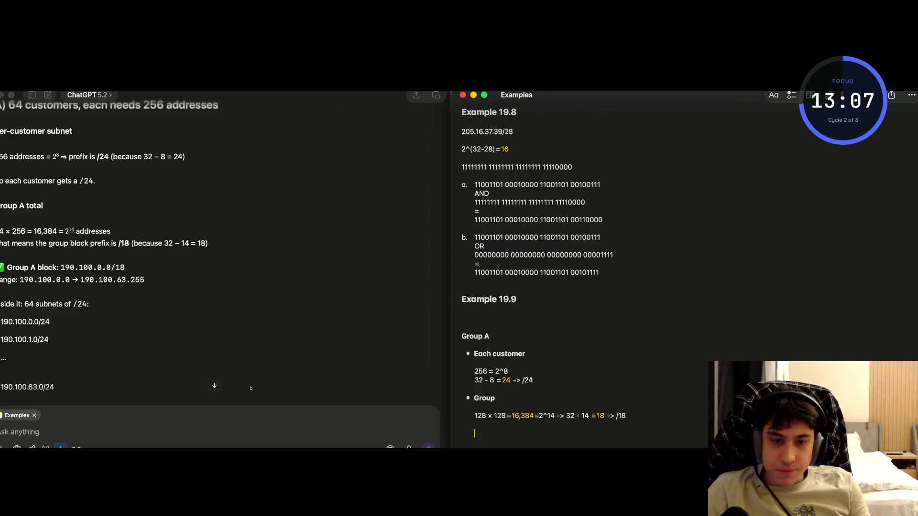
pyautogui.write('190.100.0.0 -')
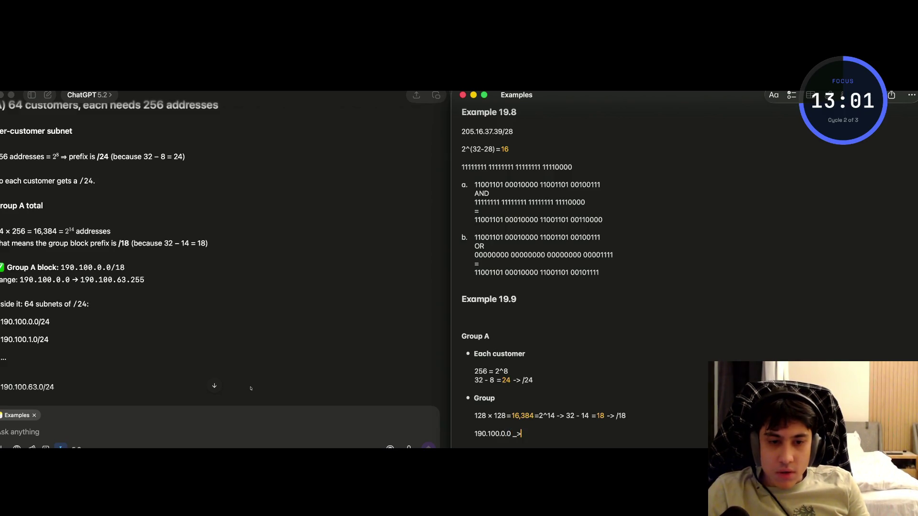
pyautogui.write('> 19')
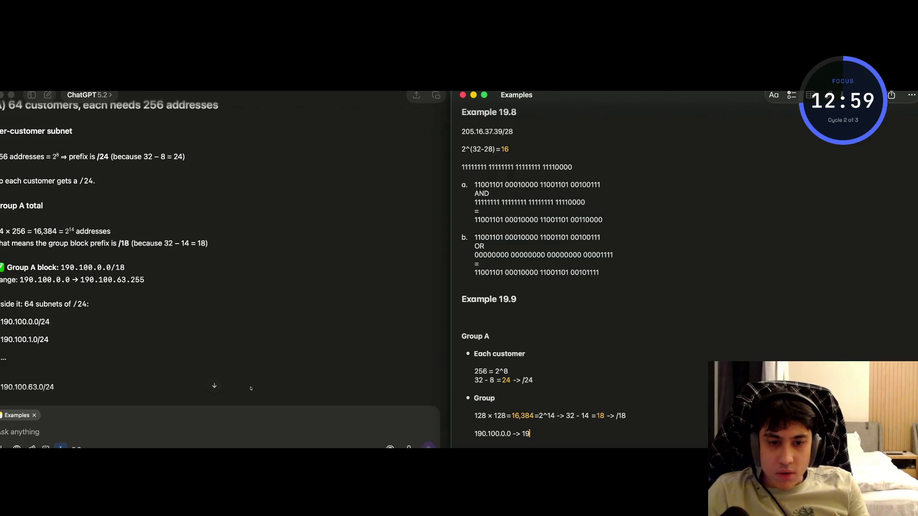
pyautogui.write('0.100.')
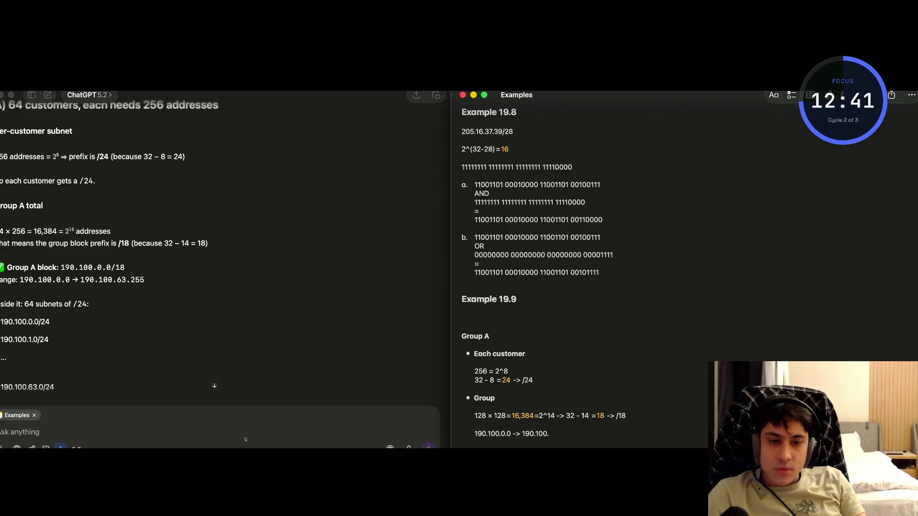
pyautogui.scroll(-2, 530, 439)
# Work out the third octet's binary on a scratch line, turning 00 00000 into 00111 1111.
pyautogui.click(529, 439)
pyautogui.write('1')
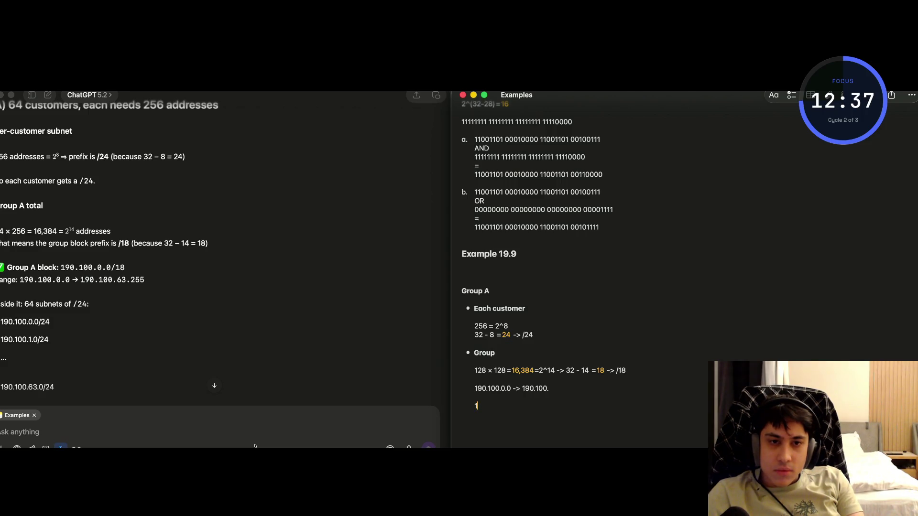
pyautogui.press('BackSpace')
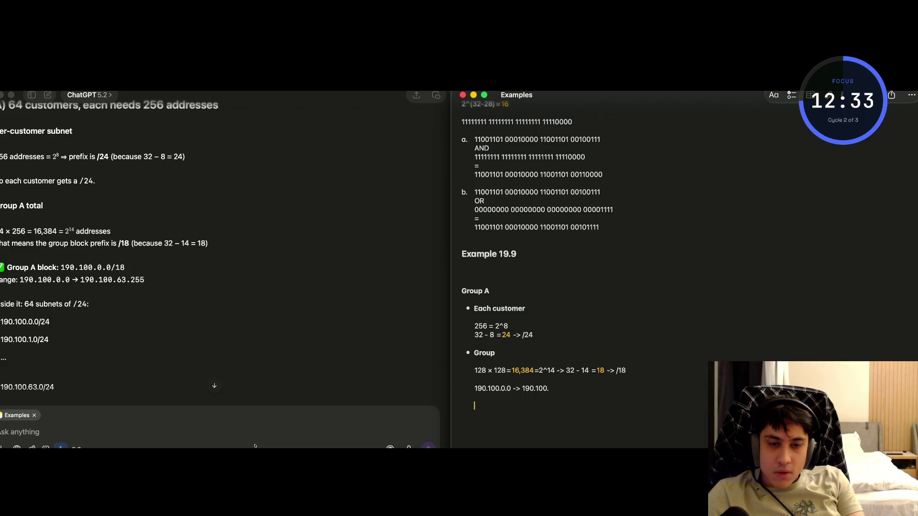
pyautogui.write('0')
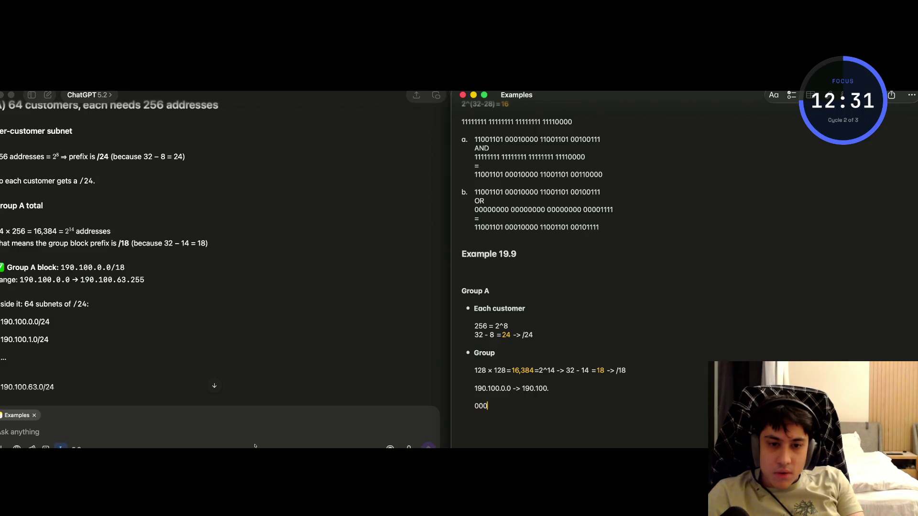
pyautogui.write('0')
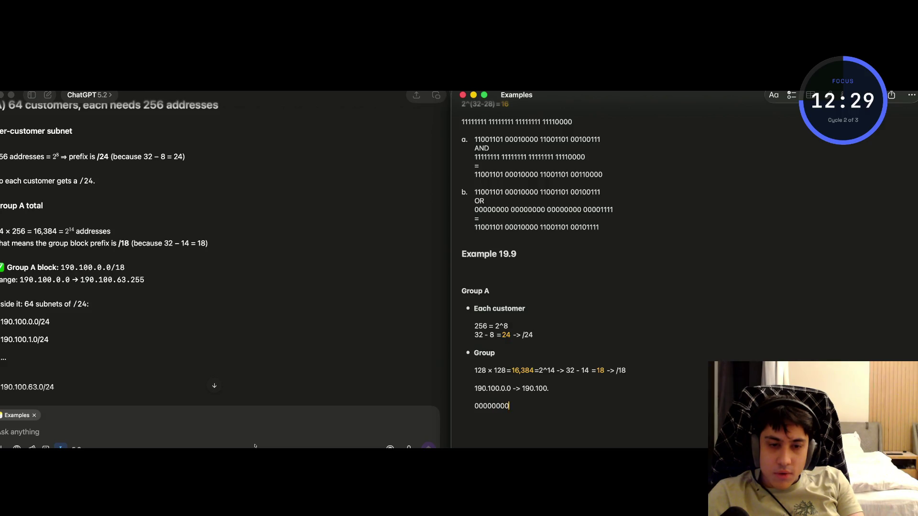
pyautogui.write(' 00000000')
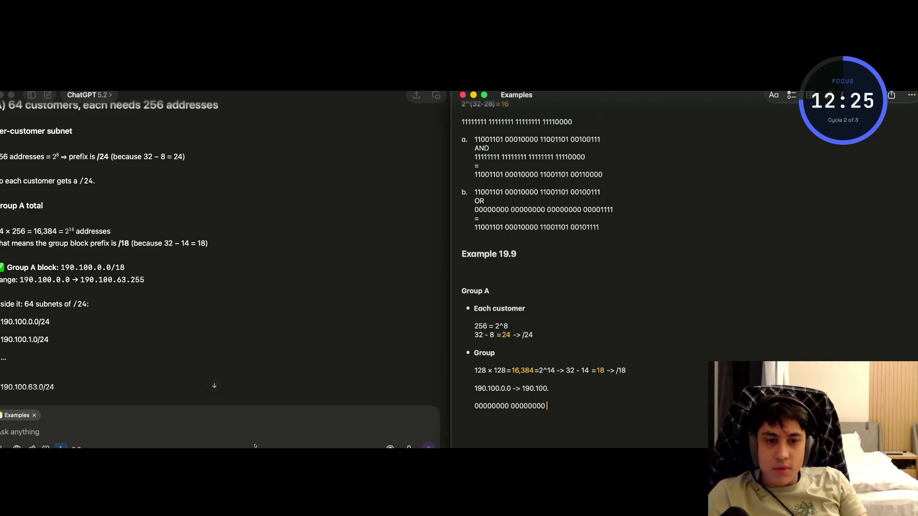
pyautogui.hotkey('shift', 'Left')
pyautogui.hotkey('shift', 'Left')
pyautogui.hotkey('shift', 'Left')
pyautogui.hotkey('shift', 'Right')
pyautogui.hotkey('shift', 'Right')
pyautogui.hotkey('shift', 'Right')
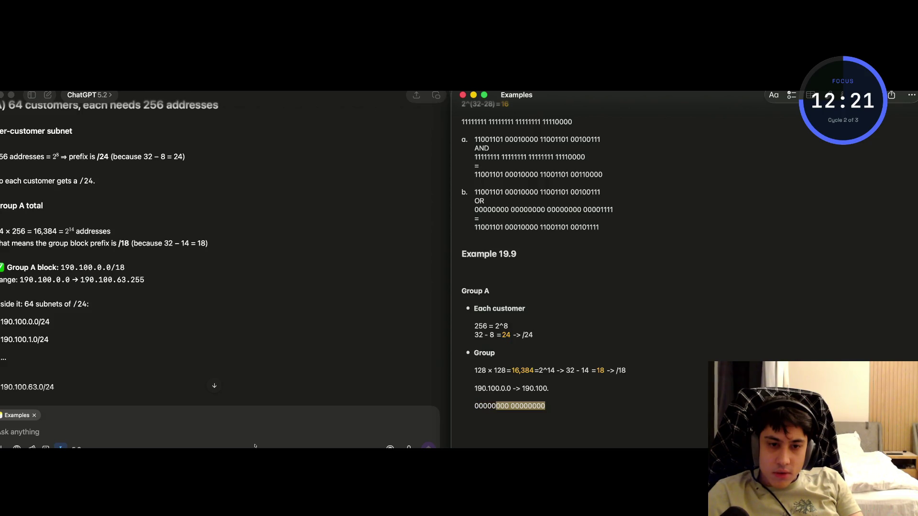
pyautogui.hotkey('shift', 'Right')
pyautogui.hotkey('shift', 'Right')
pyautogui.hotkey('shift', 'Right')
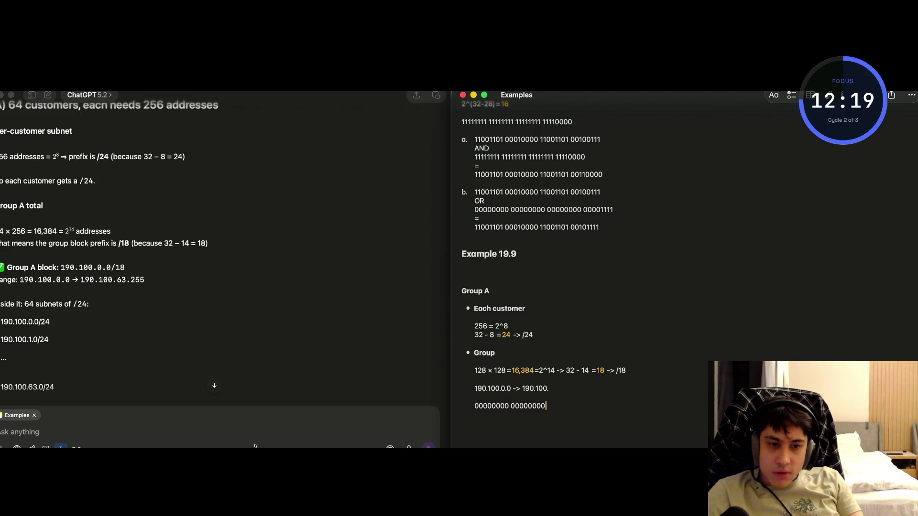
pyautogui.press('Left')
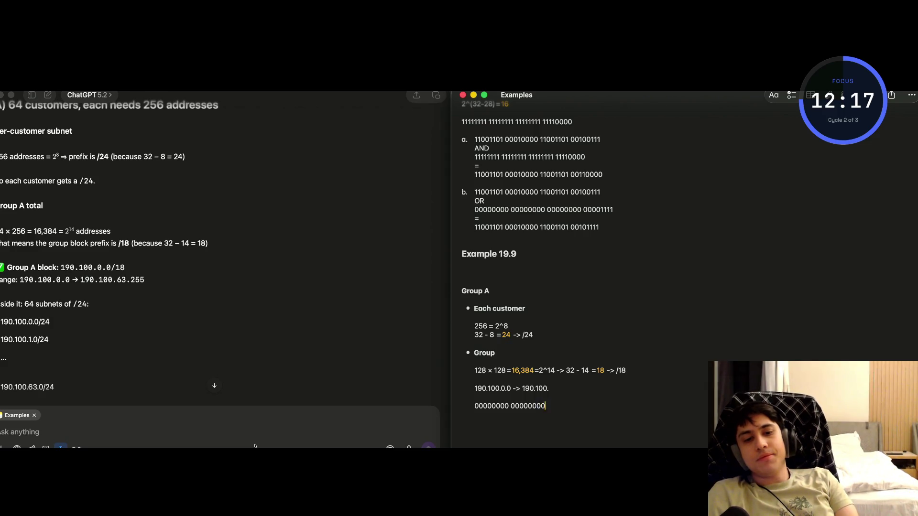
pyautogui.press('Right')
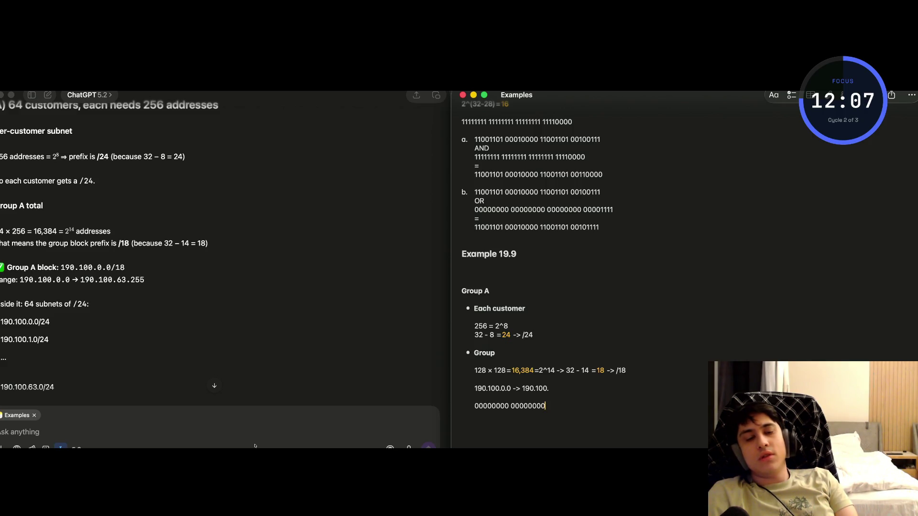
pyautogui.hotkey('shift', 'Left')
pyautogui.hotkey('shift', 'Left')
pyautogui.hotkey('shift', 'Left')
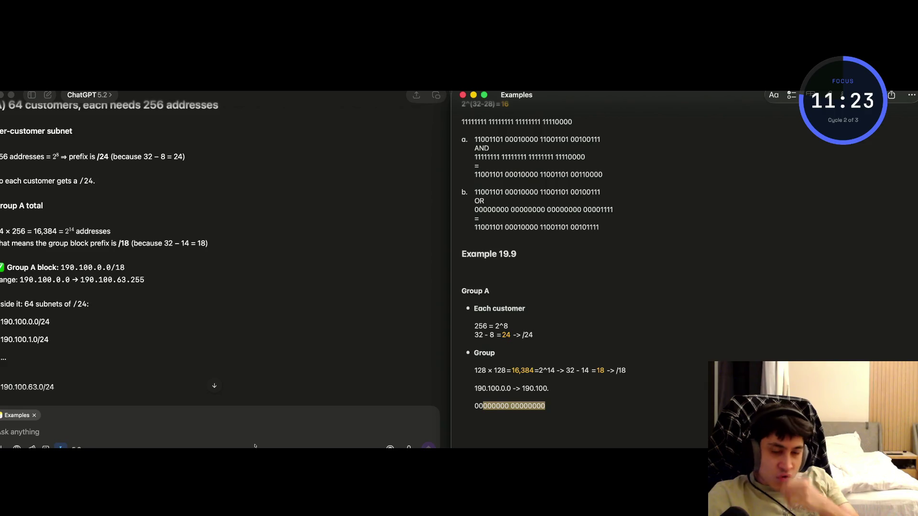
pyautogui.press('BackSpace')
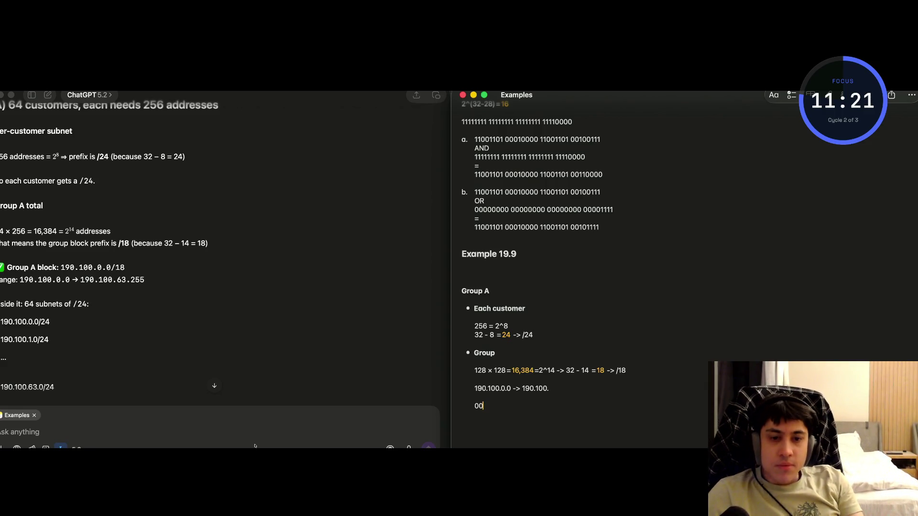
pyautogui.write('1')
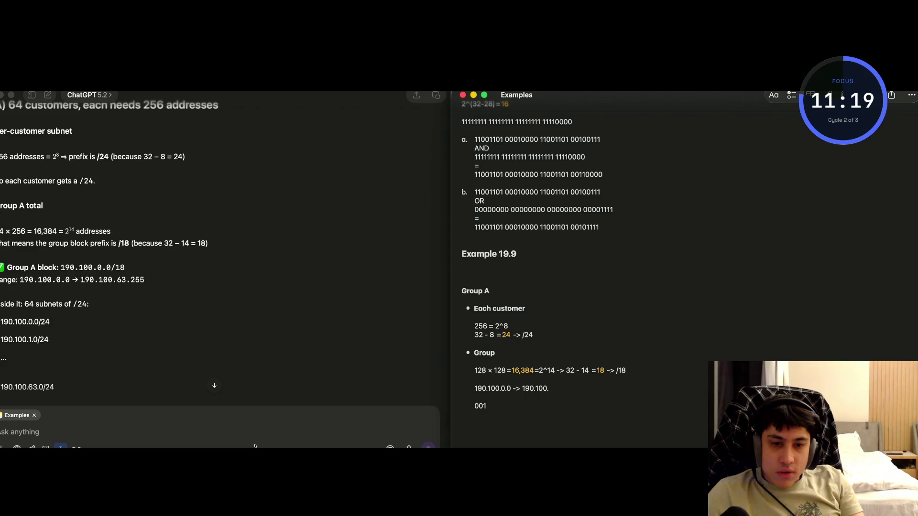
pyautogui.write('11 11')
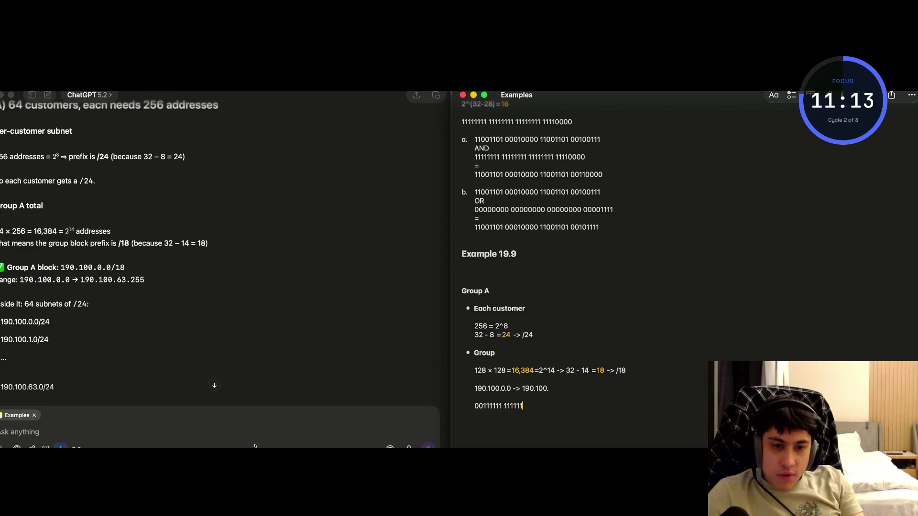
pyautogui.write('11')
# Delete the scratch line and complete the range as 190.100.63.255.
pyautogui.moveTo(543, 404); pyautogui.dragTo(474, 405)
pyautogui.press('BackSpace')
pyautogui.click(554, 388)
pyautogui.write('3.')
pyautogui.write('.')
pyautogui.write('128')
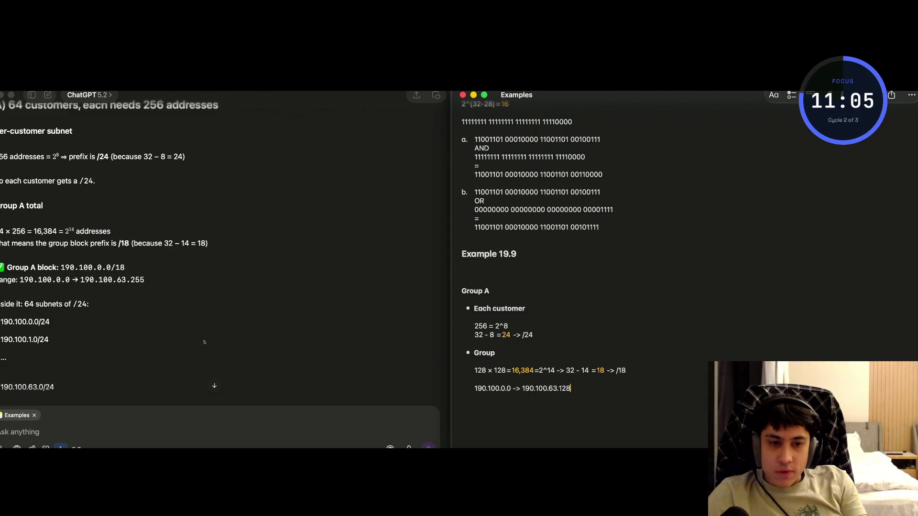
pyautogui.press('BackSpace')
pyautogui.press('BackSpace')
pyautogui.write('2')
pyautogui.write('24')
pyautogui.write('55')
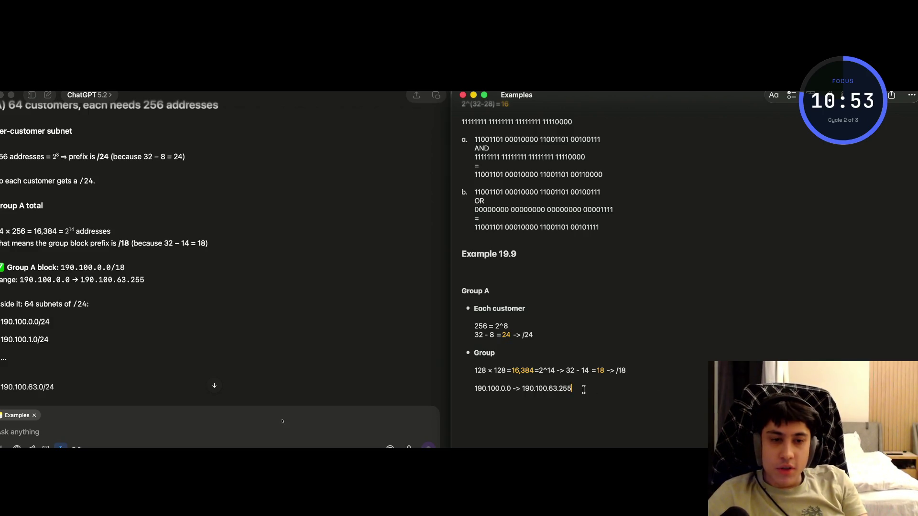
# Add an indented line below the range and rename the Group heading to Group block.
pyautogui.press('Return')
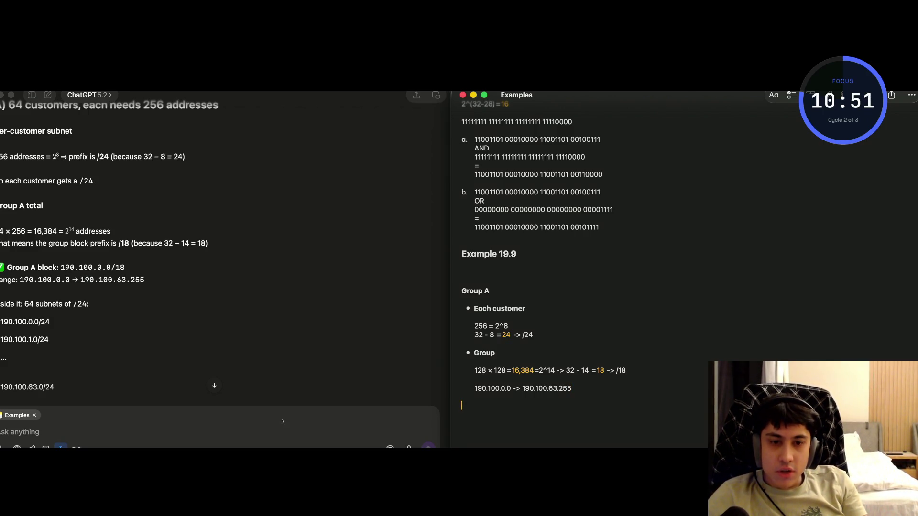
pyautogui.press('Tab')
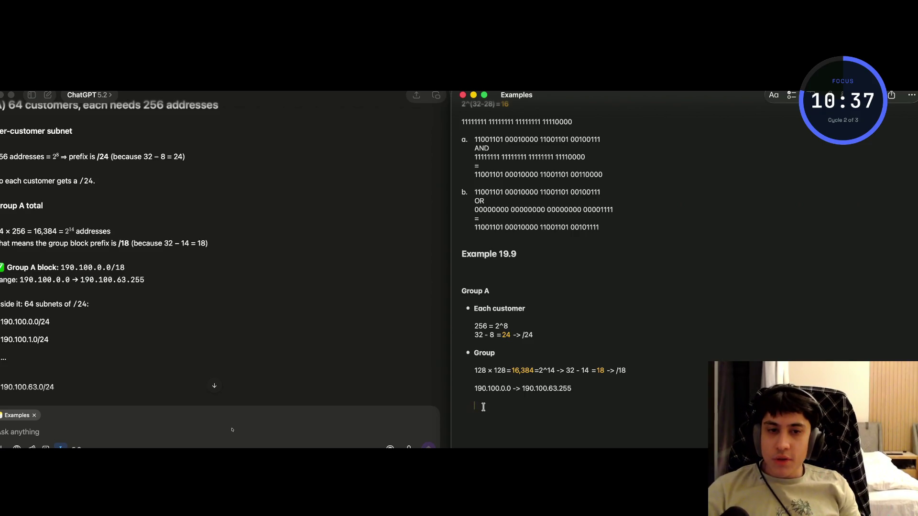
pyautogui.click(506, 352)
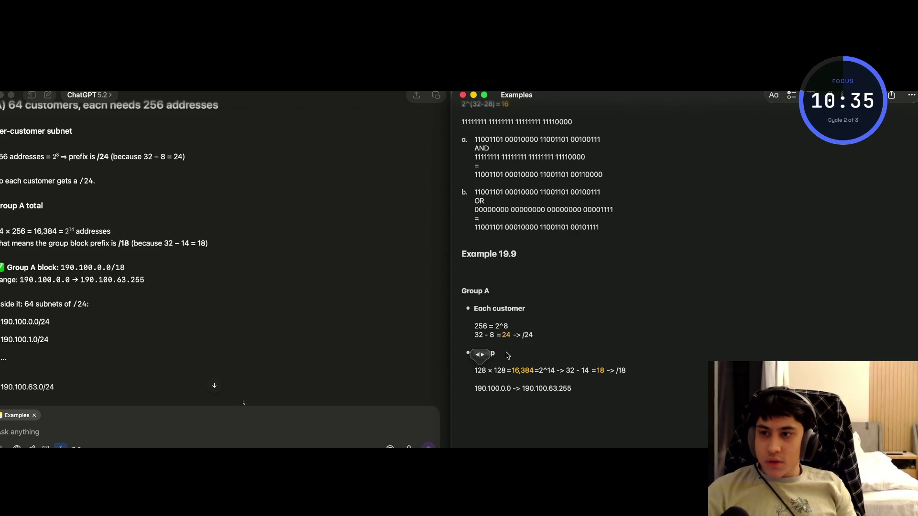
pyautogui.write('block')
pyautogui.press('Up')
pyautogui.press('Up')
pyautogui.press('Up')
pyautogui.press('super+Right')
pyautogui.write('block')
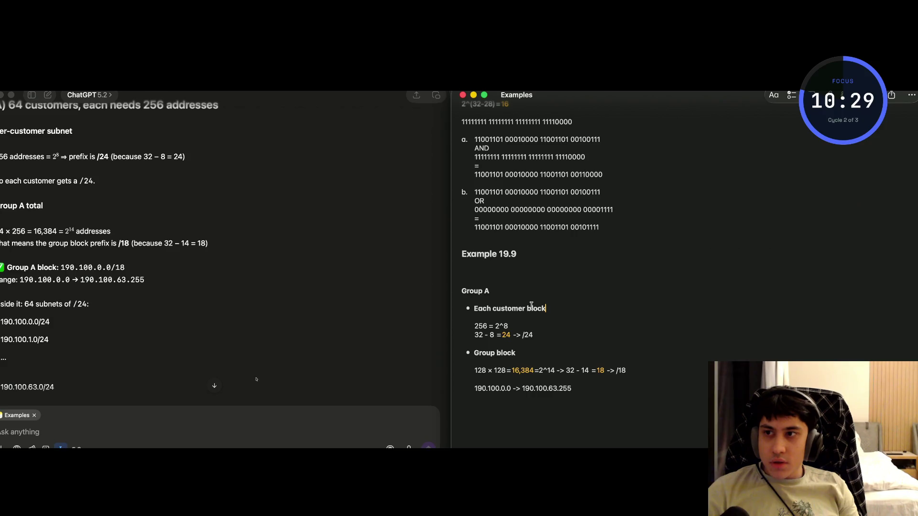
pyautogui.doubleClick(535, 308)
pyautogui.click(480, 310)
pyautogui.press('BackSpace')
pyautogui.press('BackSpace')
pyautogui.press('BackSpace')
# Indent the blank line below the address range to the text column.
pyautogui.click(507, 408)
pyautogui.press('BackSpace')
pyautogui.scroll(-5, 278, 366)
pyautogui.scroll(4, 279, 366)
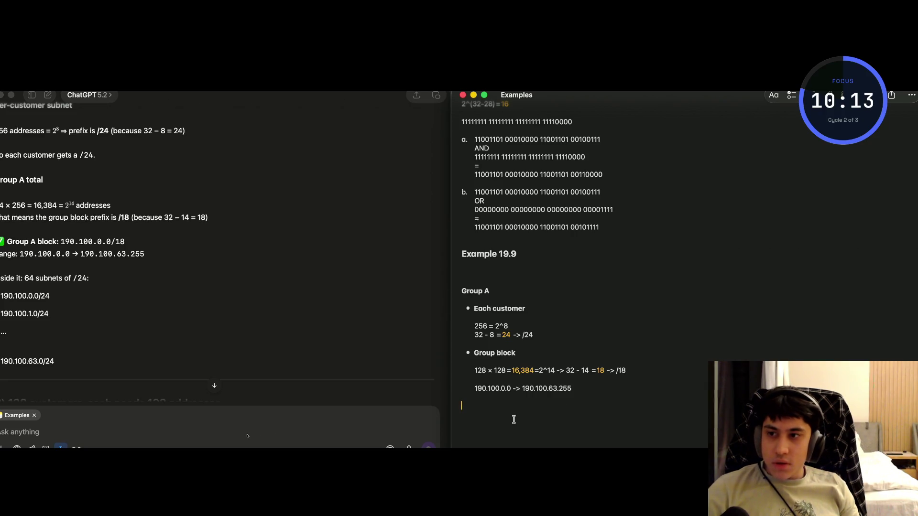
pyautogui.press('Tab')
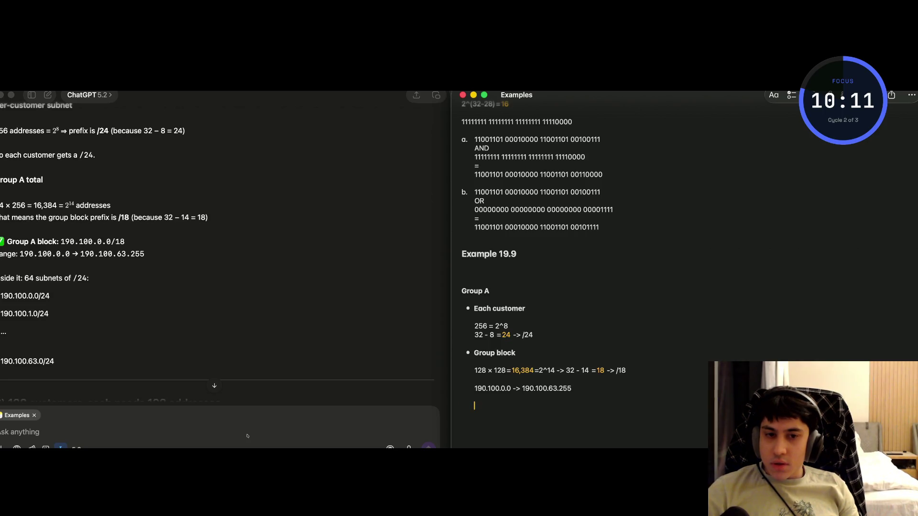
# Type the Group A line 'Inside it: 64 subjets of /24'.
pyautogui.write('Inside itL')
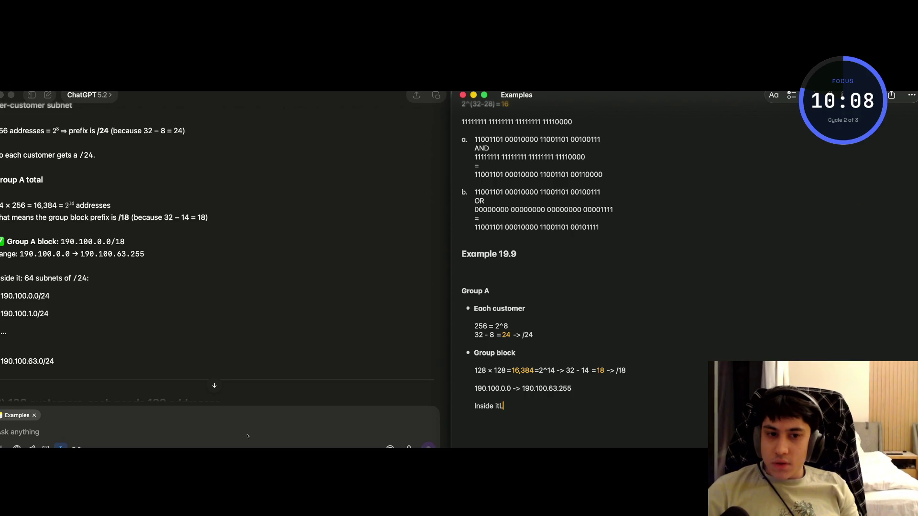
pyautogui.press('BackSpace')
pyautogui.write(': 6')
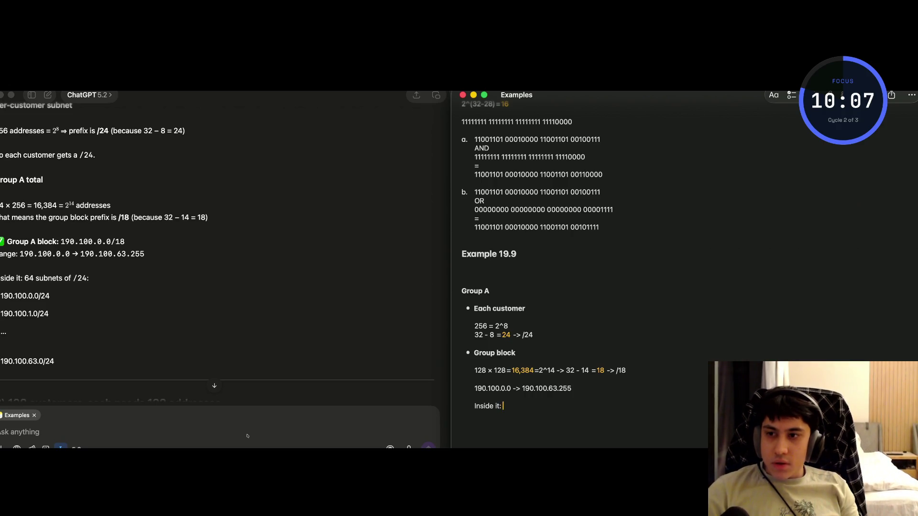
pyautogui.write('4 s')
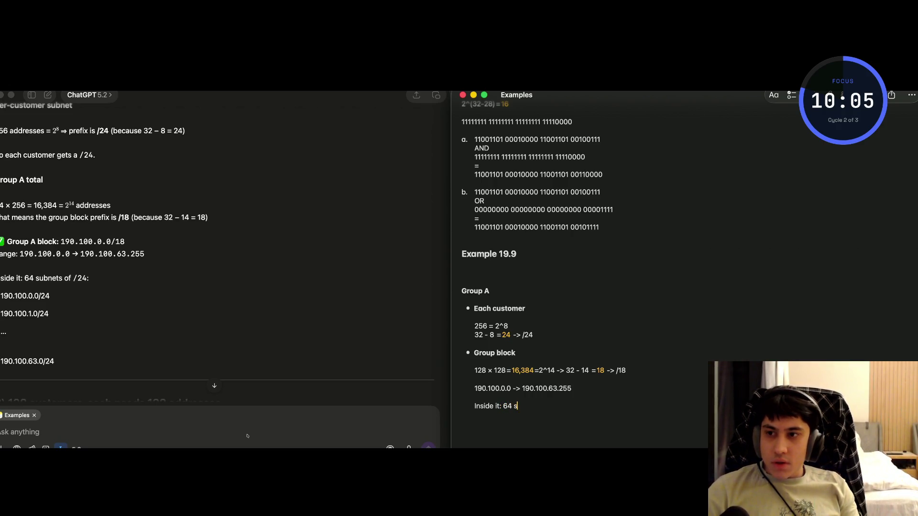
pyautogui.write('ubjets of /24')
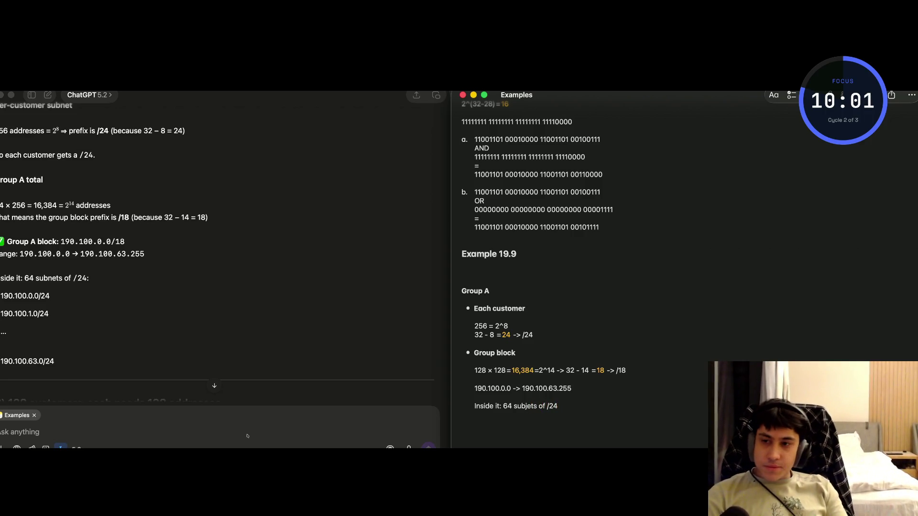
# Add a new line '190.100.0.0 ->' below it, removing the stray space in the address.
pyautogui.press('Return')
pyautogui.write('-')
pyautogui.press('BackSpace')
pyautogui.write('/')
pyautogui.click(792, 95)
pyautogui.click(792, 95)
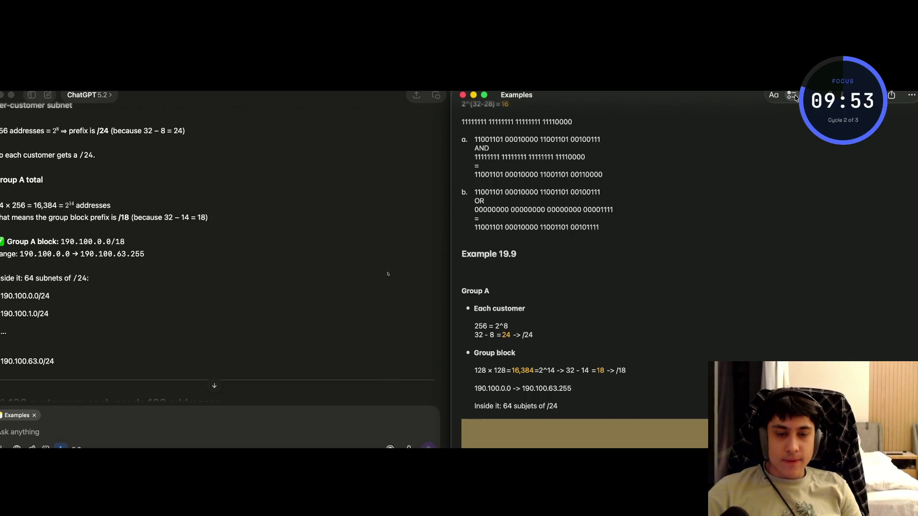
pyautogui.press('Return')
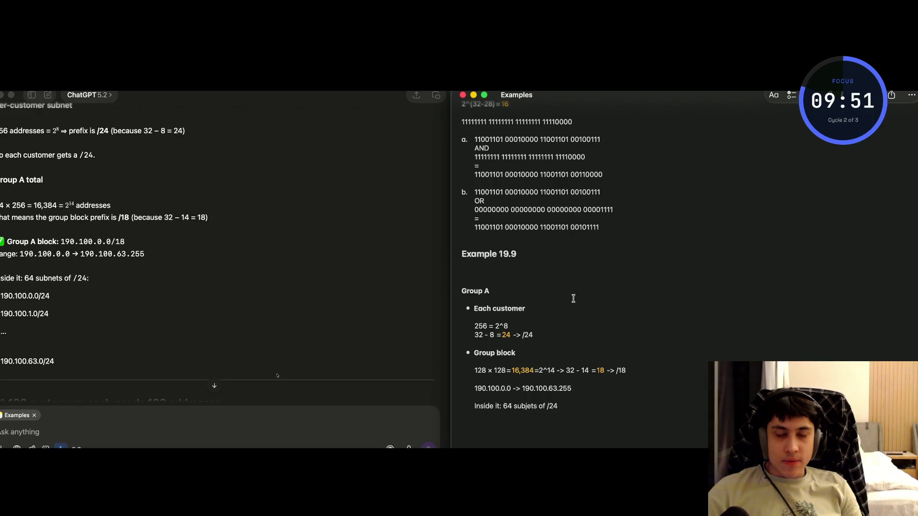
pyautogui.write('190.')
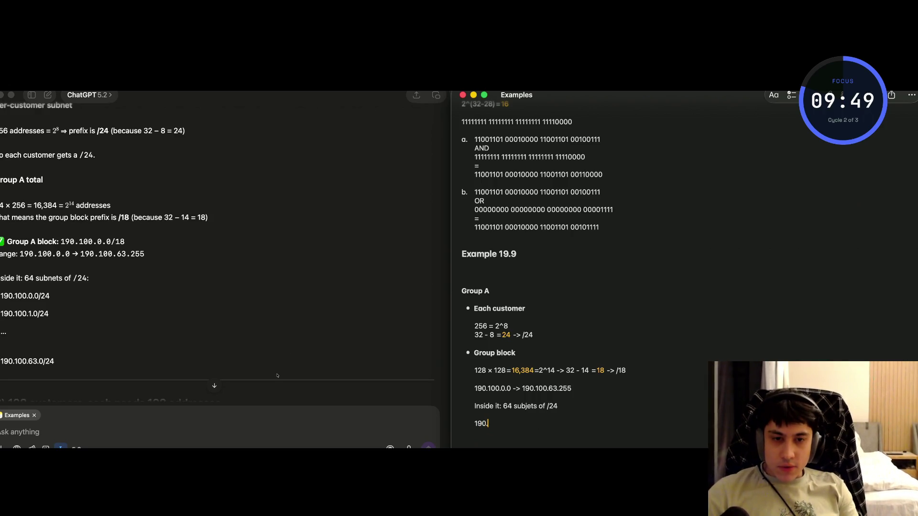
pyautogui.write(' 100.0.0')
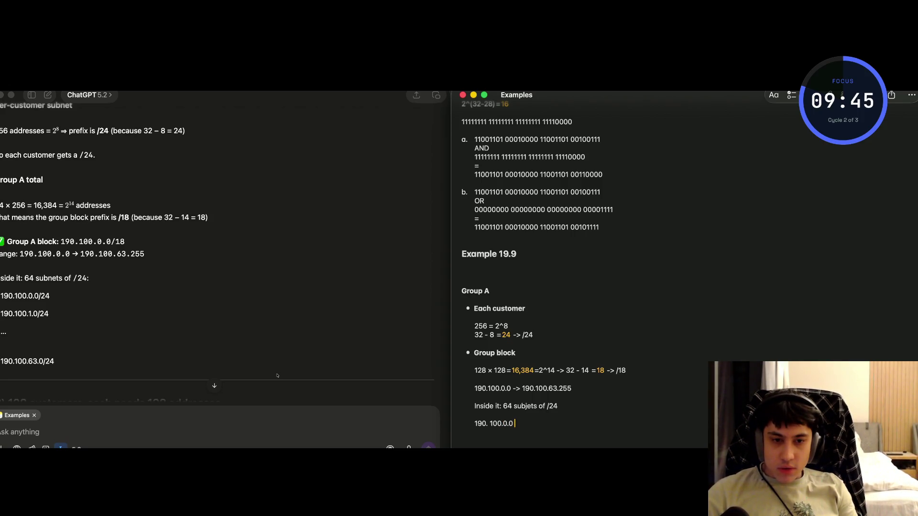
pyautogui.write(' ->')
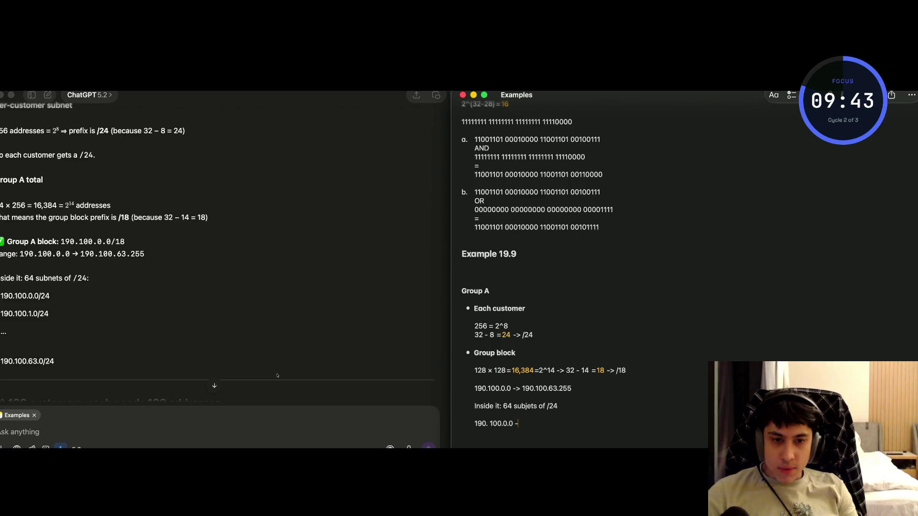
pyautogui.press('Left')
pyautogui.press('Left')
pyautogui.press('Left')
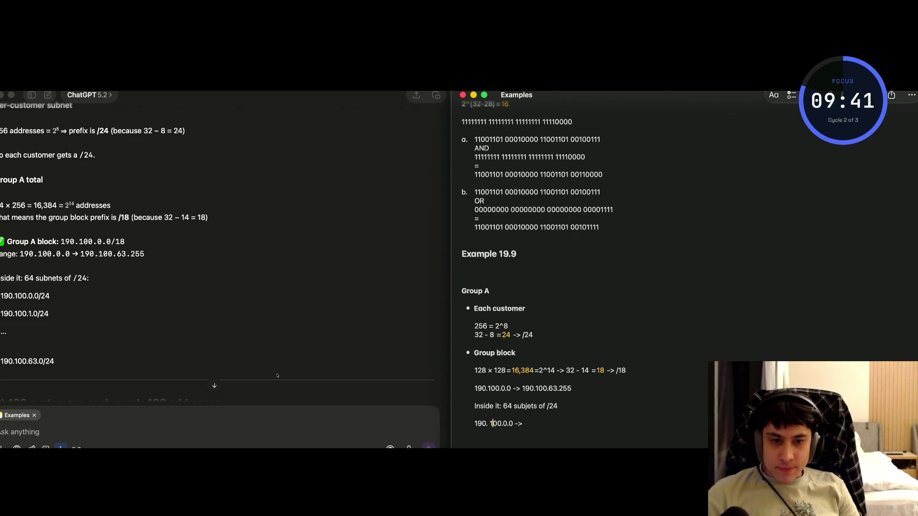
pyautogui.press('BackSpace')
pyautogui.press('Right')
pyautogui.press('Right')
pyautogui.press('Right')
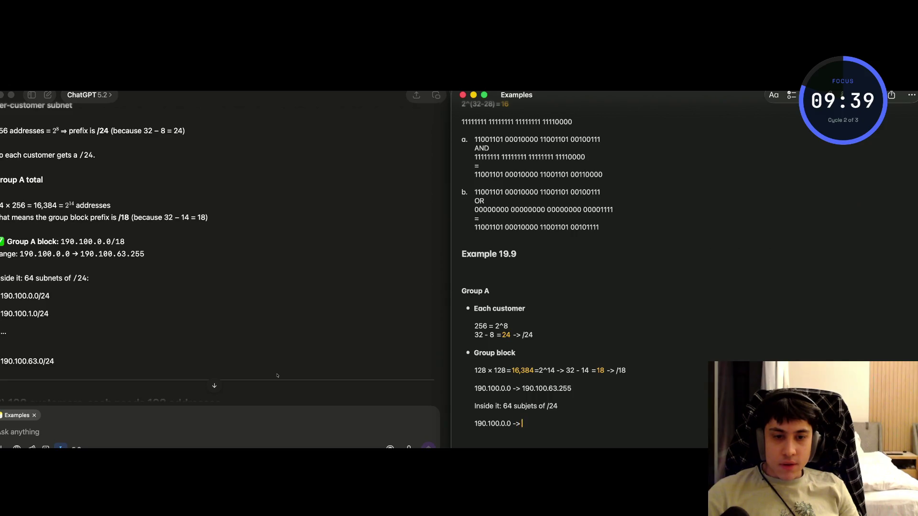
# Step the cursor through the Group A lines, ending at the end of the address line.
pyautogui.press('Up')
pyautogui.press('Up')
pyautogui.press('Right')
pyautogui.press('Right')
pyautogui.press('Right')
pyautogui.press('Right')
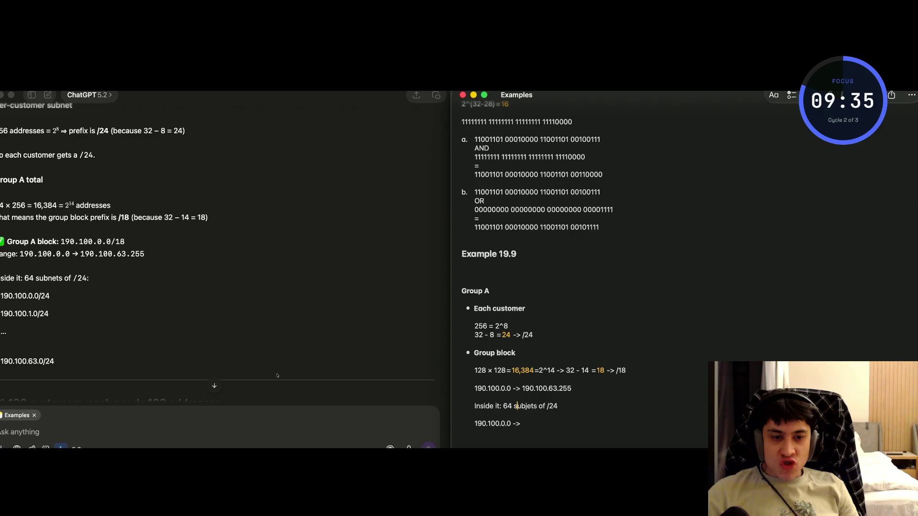
pyautogui.press('Right')
pyautogui.press('Right')
pyautogui.press('Right')
pyautogui.press('Left')
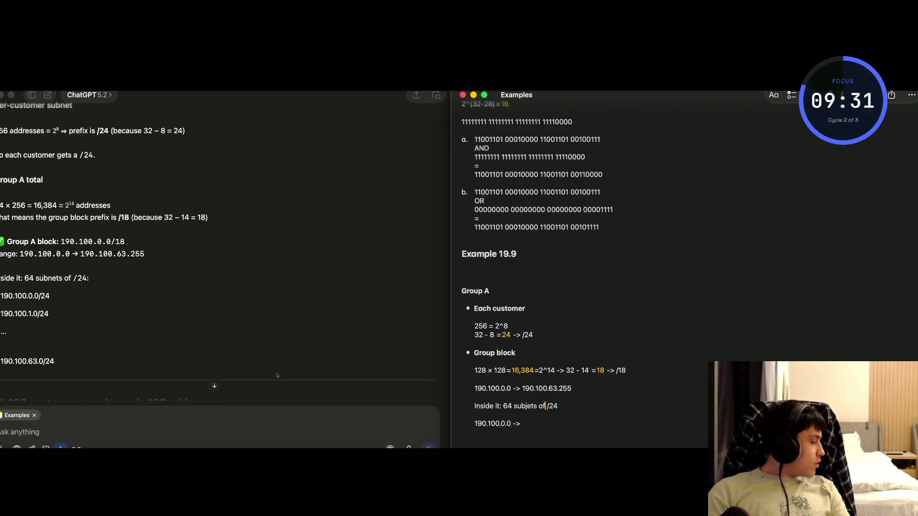
pyautogui.press('Right')
pyautogui.press('Left')
pyautogui.press('Right')
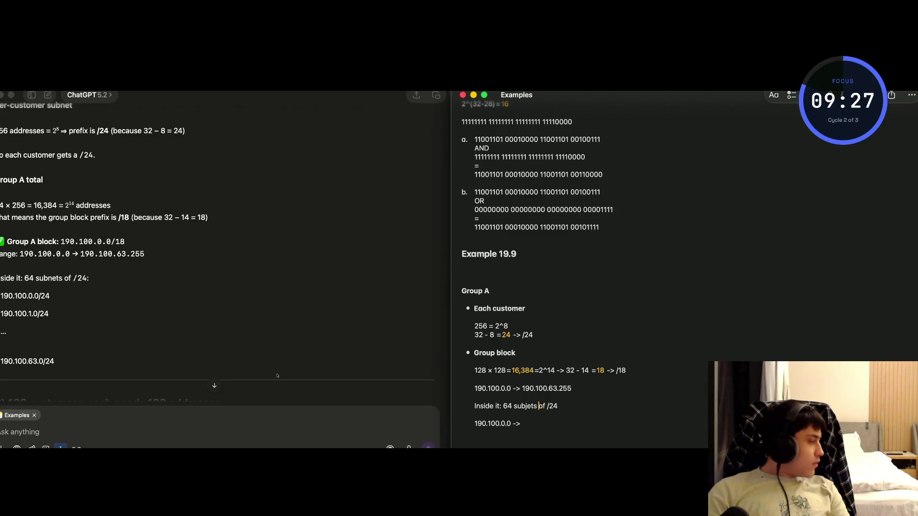
pyautogui.press('Down')
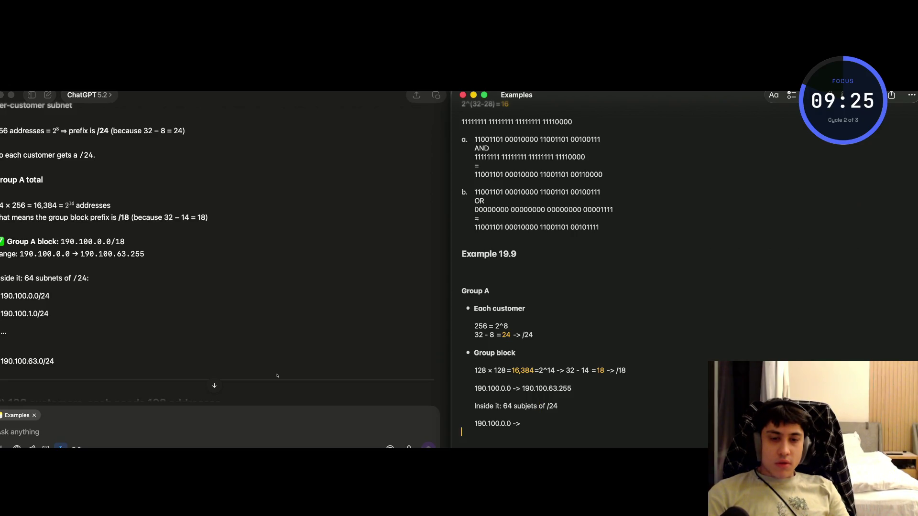
pyautogui.press('Tab')
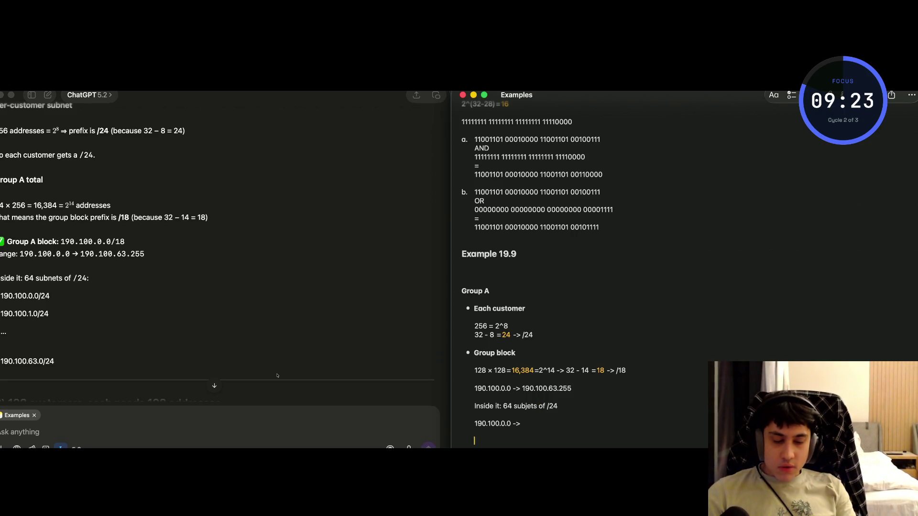
pyautogui.write('0000')
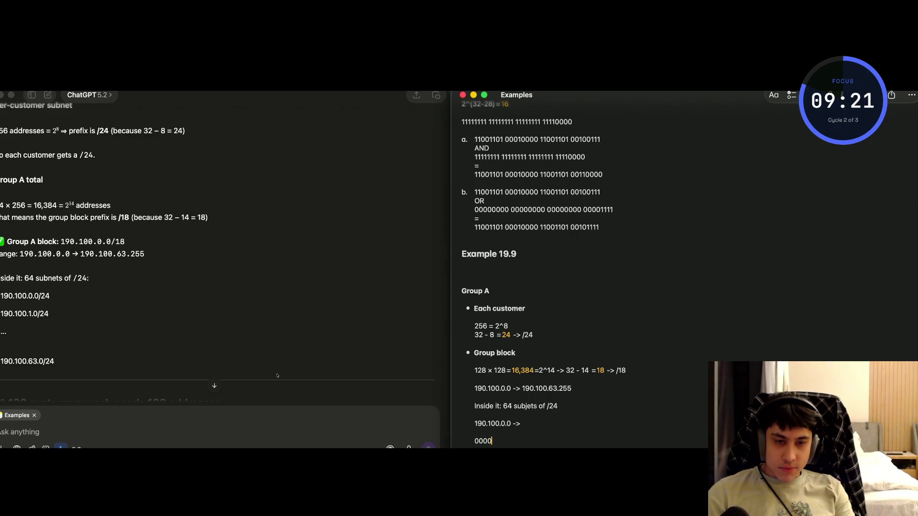
pyautogui.press('Left')
pyautogui.press('Right')
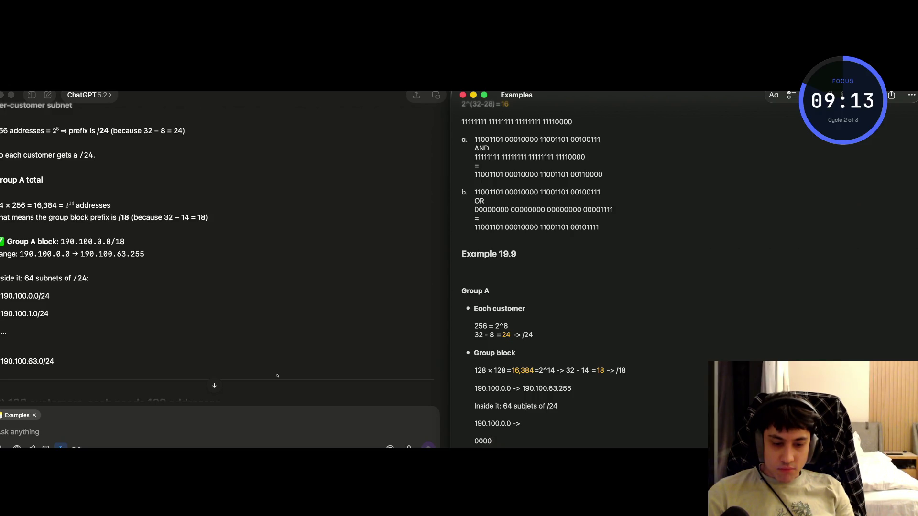
pyautogui.press('BackSpace')
pyautogui.press('BackSpace')
pyautogui.press('BackSpace')
pyautogui.write('0000')
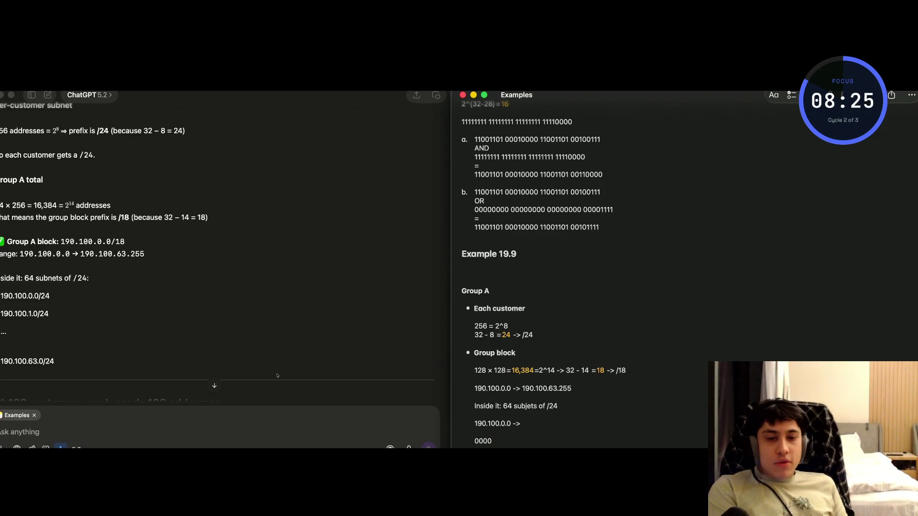
pyautogui.press('BackSpace')
pyautogui.press('BackSpace')
pyautogui.press('BackSpace')
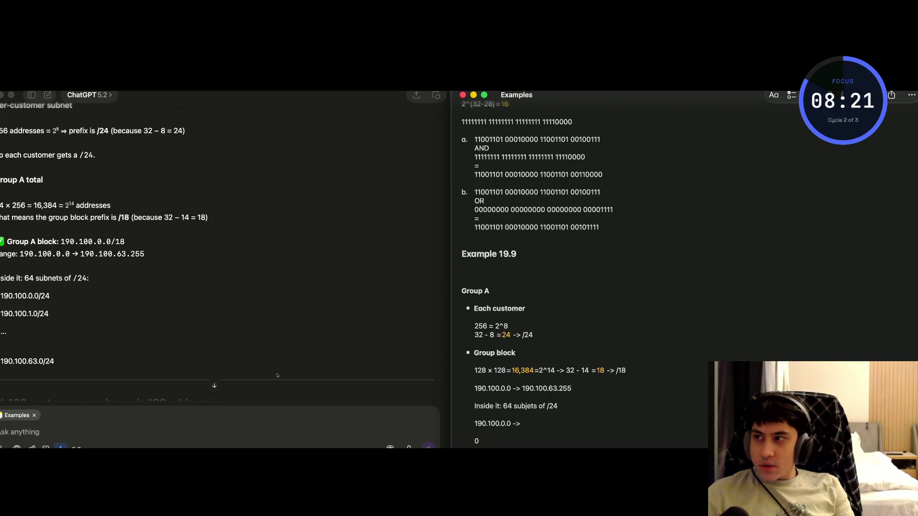
pyautogui.write('000')
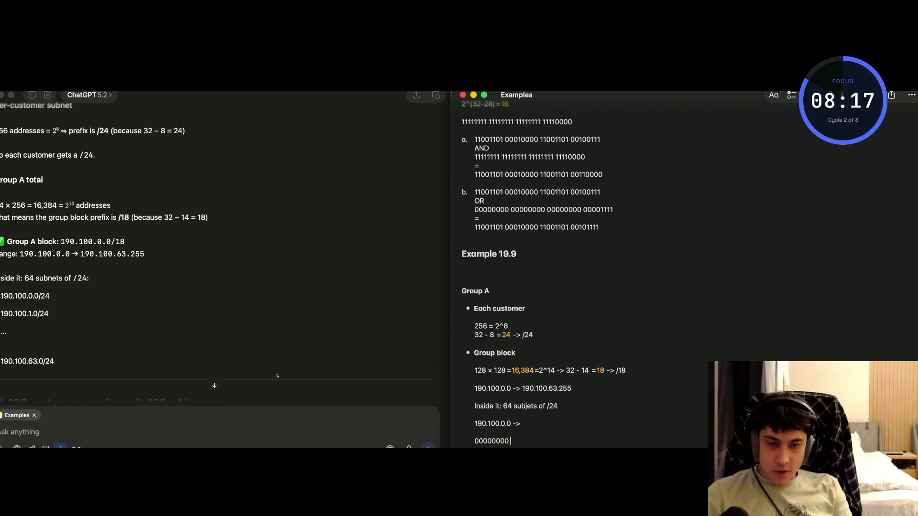
pyautogui.write(' 00000000')
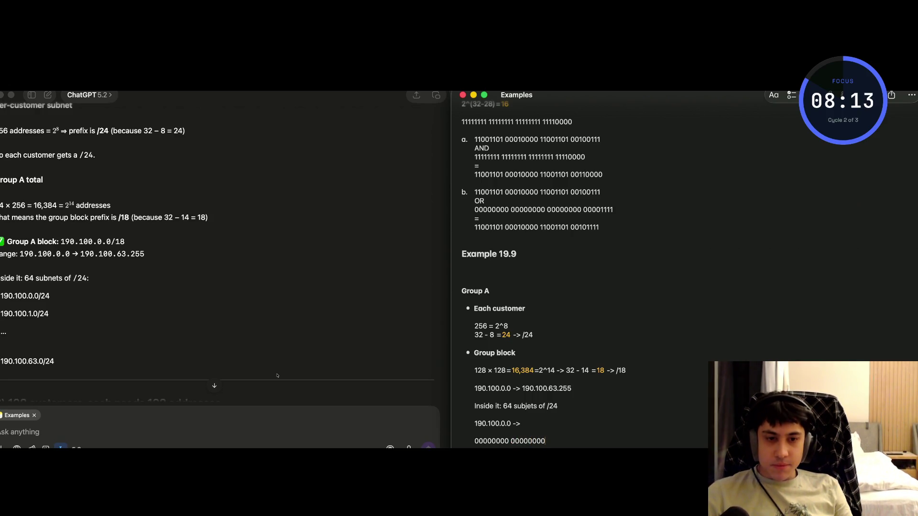
pyautogui.hotkey('shift', 'Left')
pyautogui.hotkey('shift', 'Left')
pyautogui.hotkey('shift', 'Left')
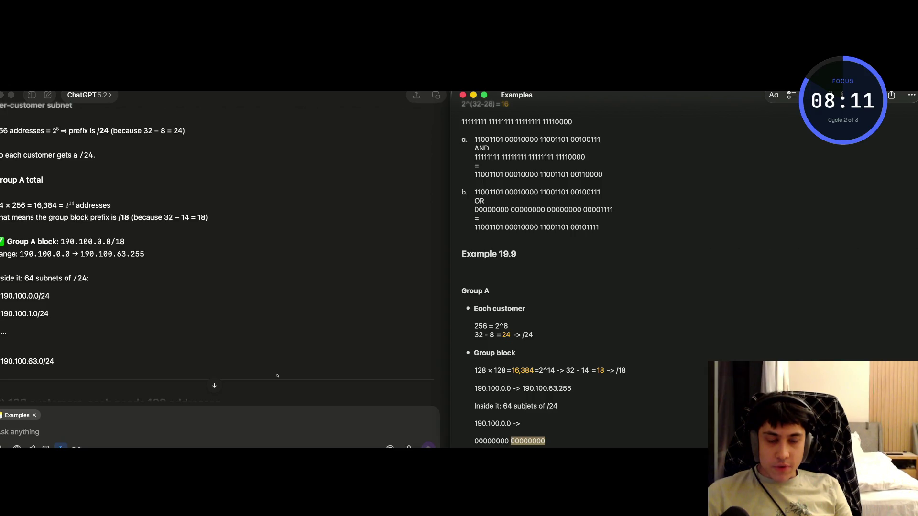
pyautogui.write('1')
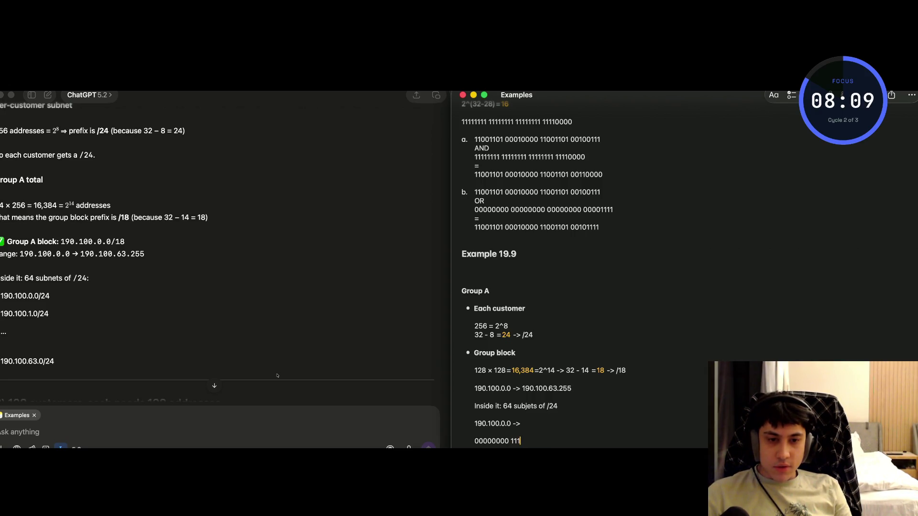
pyautogui.write('111111')
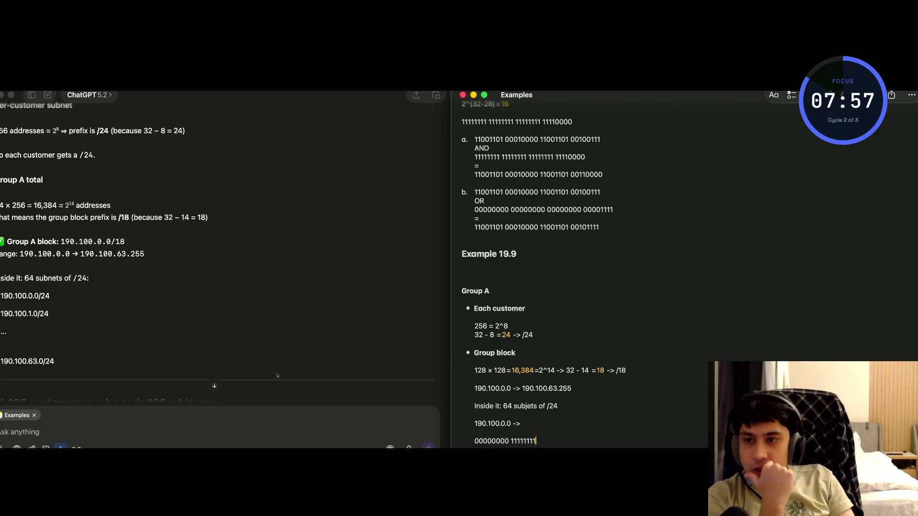
pyautogui.click(153, 268)
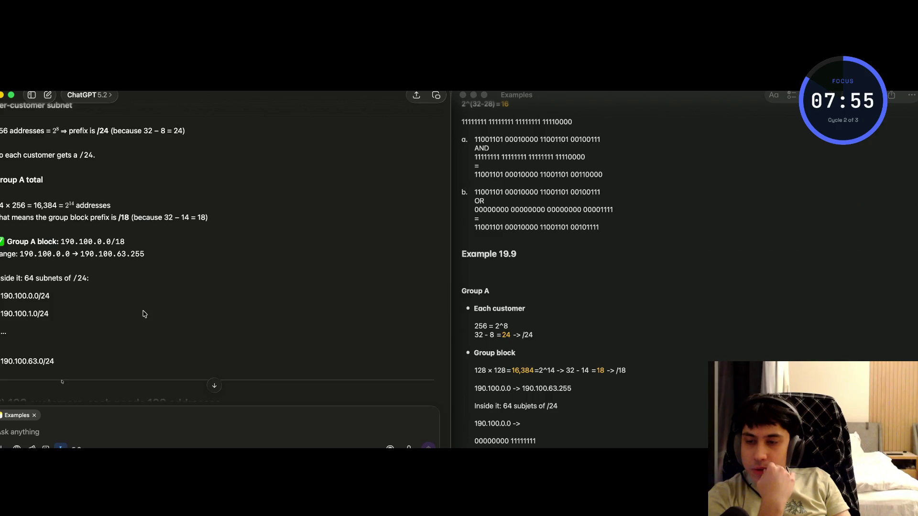
# Scroll ChatGPT's answer down to the 128-customers section, then back up to the Group A heading.
pyautogui.scroll(-5, 144, 313)
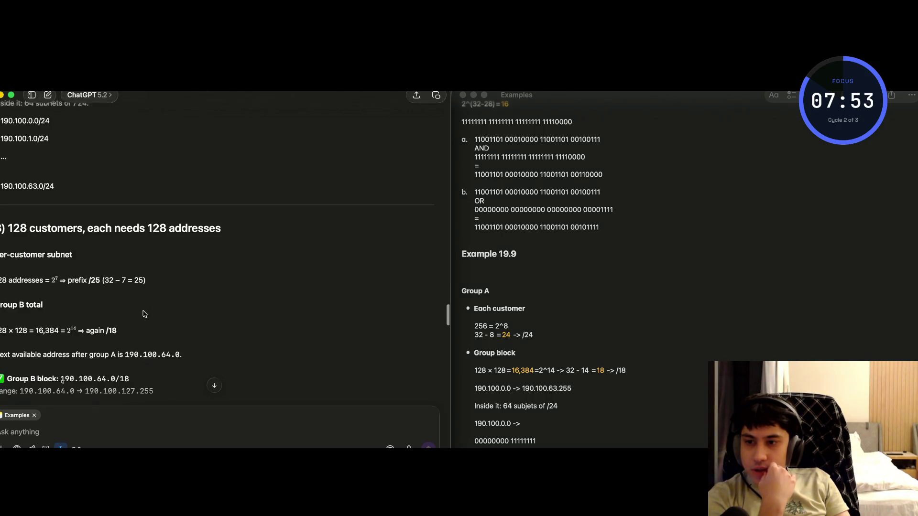
pyautogui.scroll(-1, 145, 314)
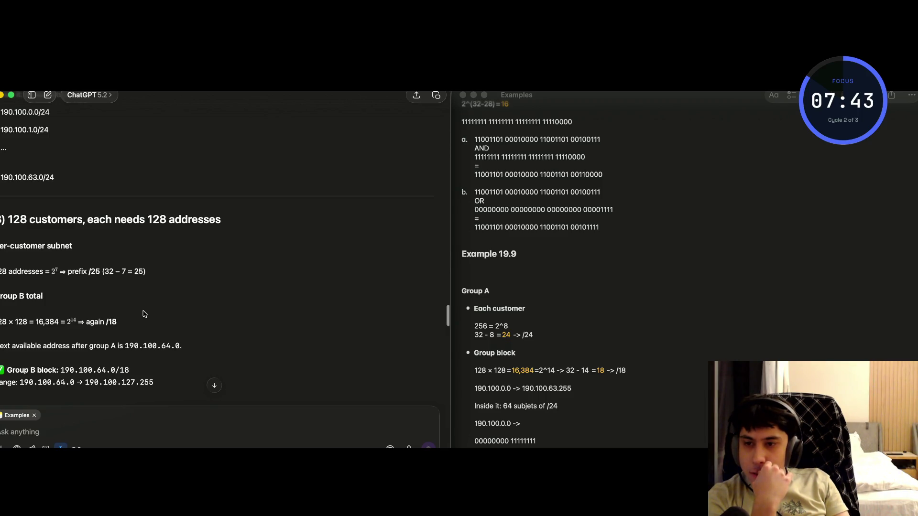
pyautogui.scroll(8, 144, 314)
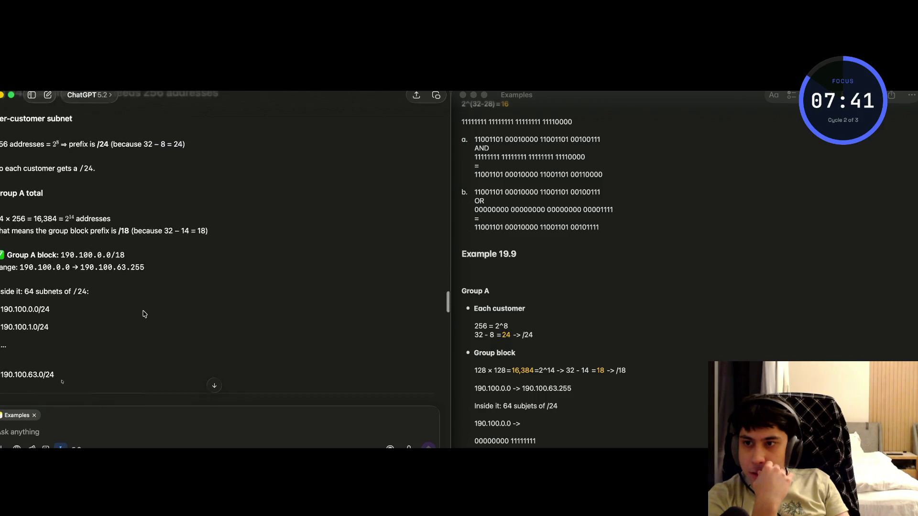
pyautogui.scroll(1, 144, 314)
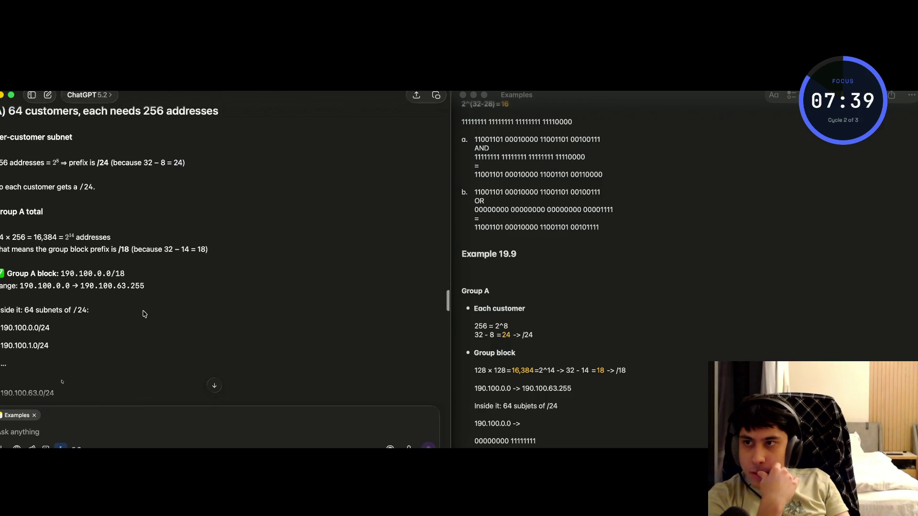
# Screenshot the Group A answer, attach it, and ask why the group gets /18 when customers use /24.
pyautogui.press('super+shift+5')
pyautogui.moveTo(75, 246); pyautogui.dragTo(26, 159)
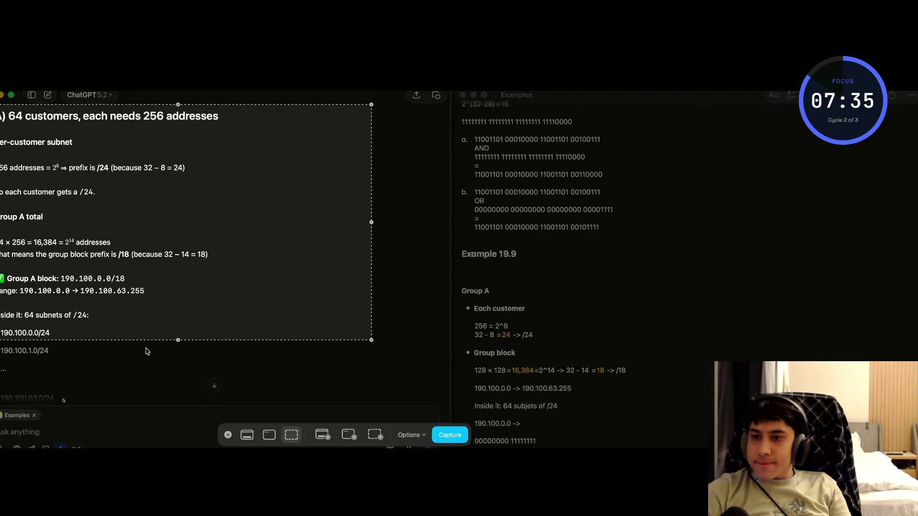
pyautogui.moveTo(148, 340); pyautogui.dragTo(153, 406)
pyautogui.press('Return')
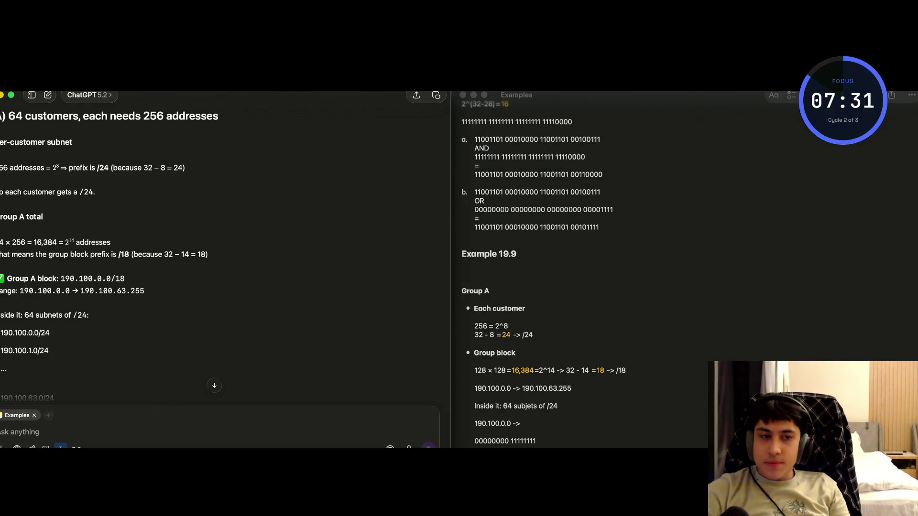
pyautogui.moveTo(423, 435); pyautogui.dragTo(145, 430)
pyautogui.write('explain deeply, wh')
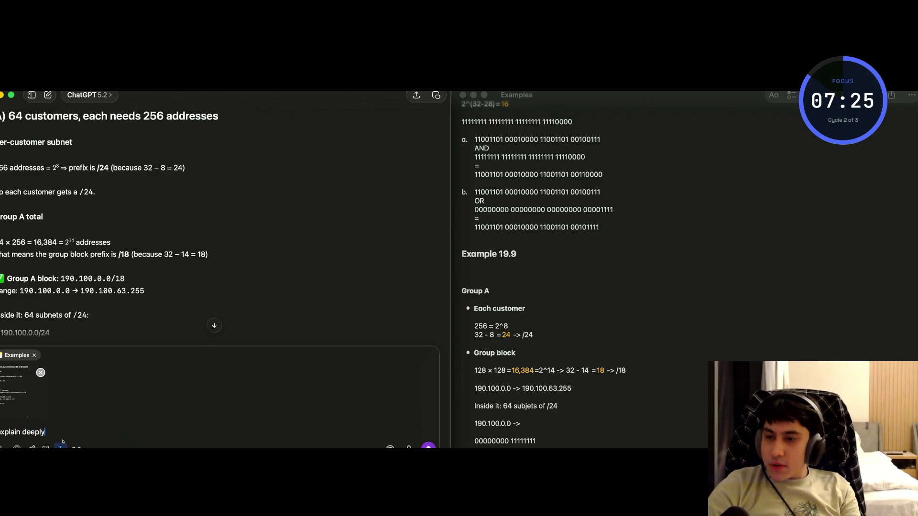
pyautogui.write('y u ')
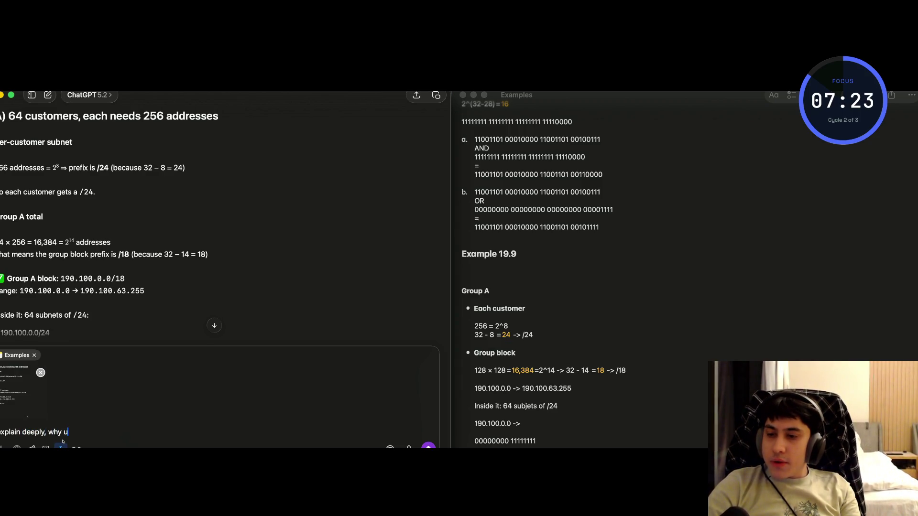
pyautogui.write(' found')
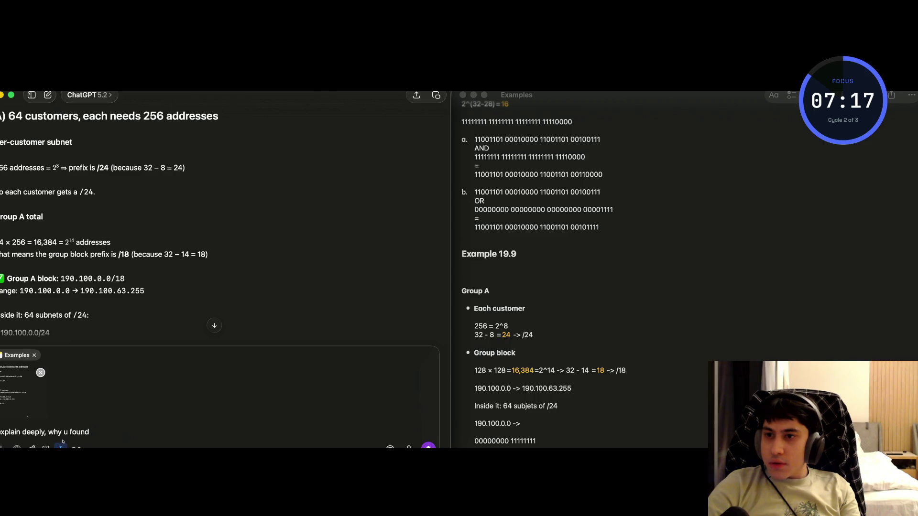
pyautogui.write(' for p')
pyautogui.write('refix /')
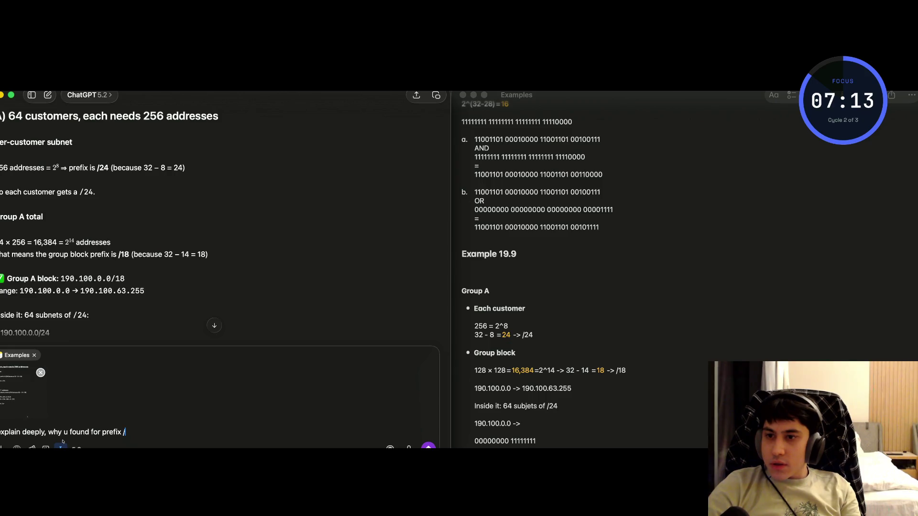
pyautogui.write('18')
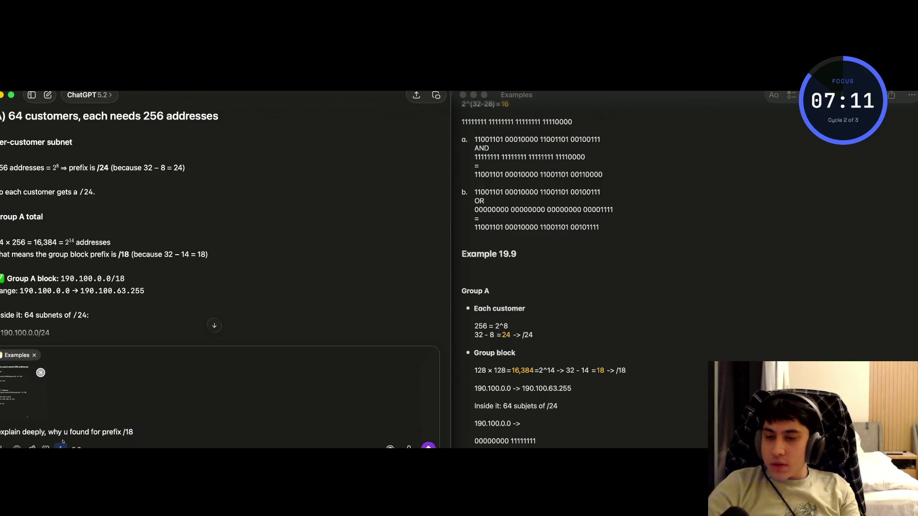
pyautogui.write(' when ')
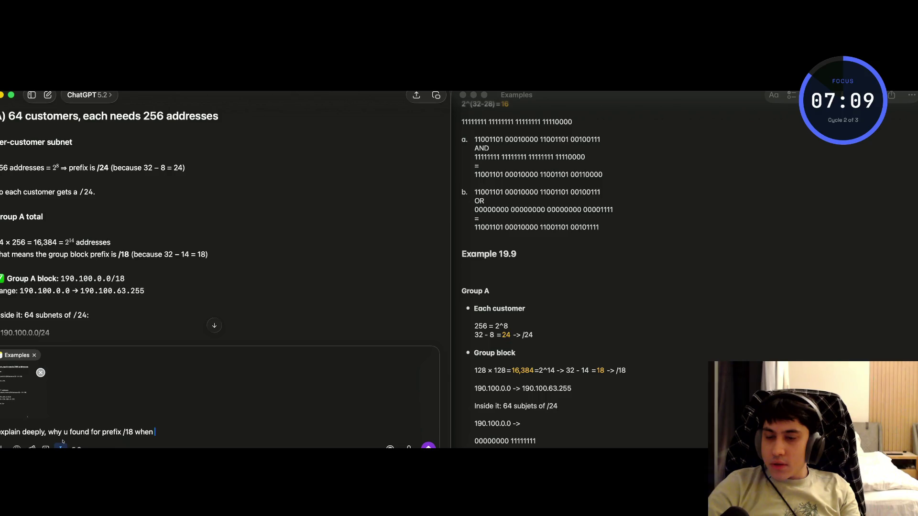
pyautogui.write('actuall')
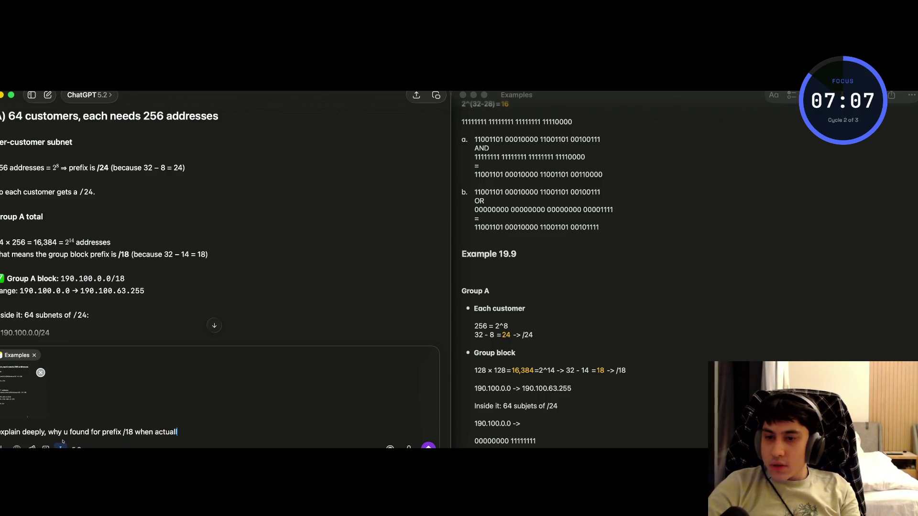
pyautogui.write('y use')
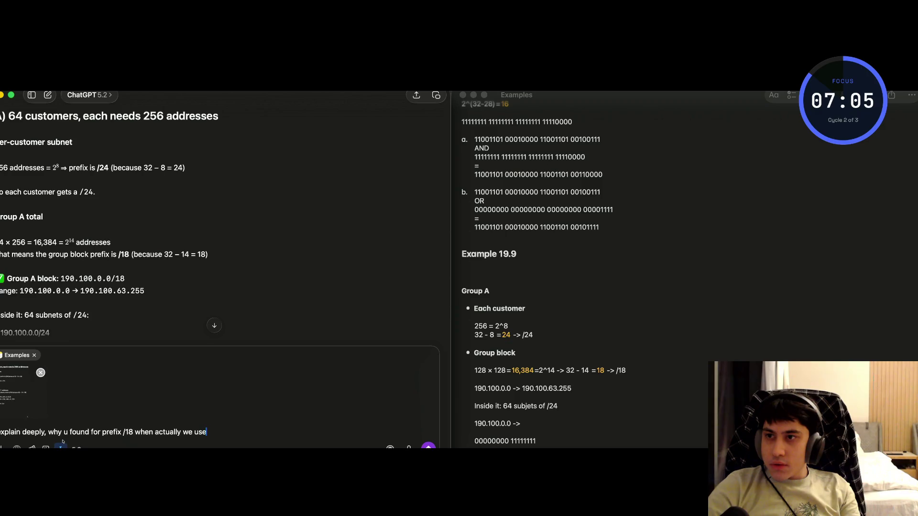
pyautogui.write(' 2')
pyautogui.write('/ prefix')
pyautogui.press('Return')
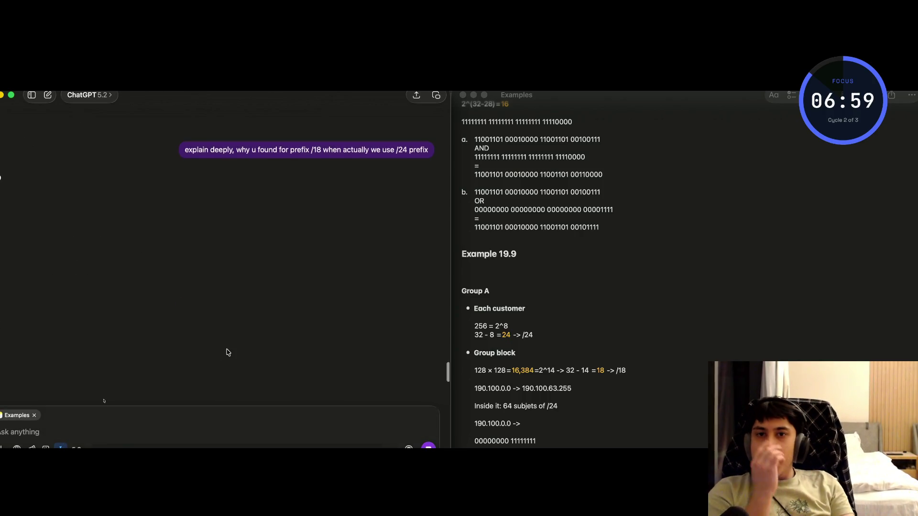
# Highlight the reply's lines on two prefixes, each customer's /24, and the /18 container block.
pyautogui.scroll(2, 227, 353)
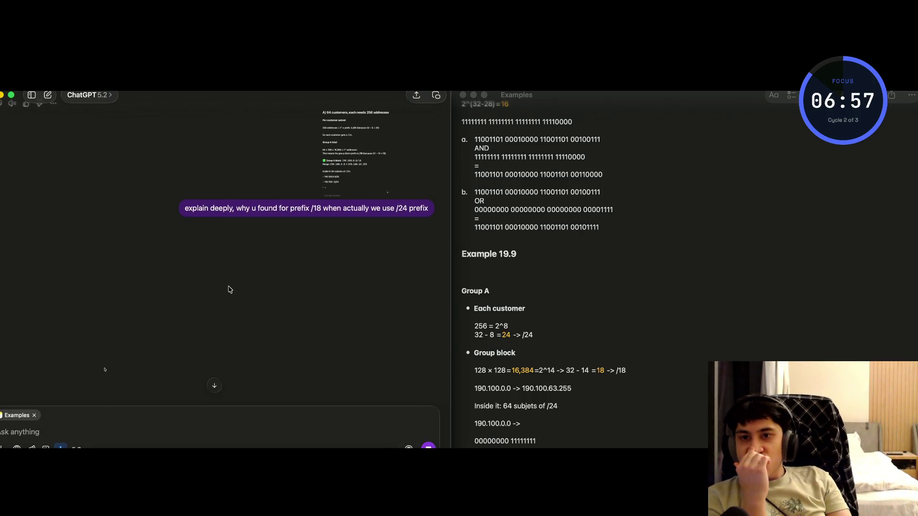
pyautogui.scroll(-2, 228, 289)
pyautogui.scroll(3, 228, 289)
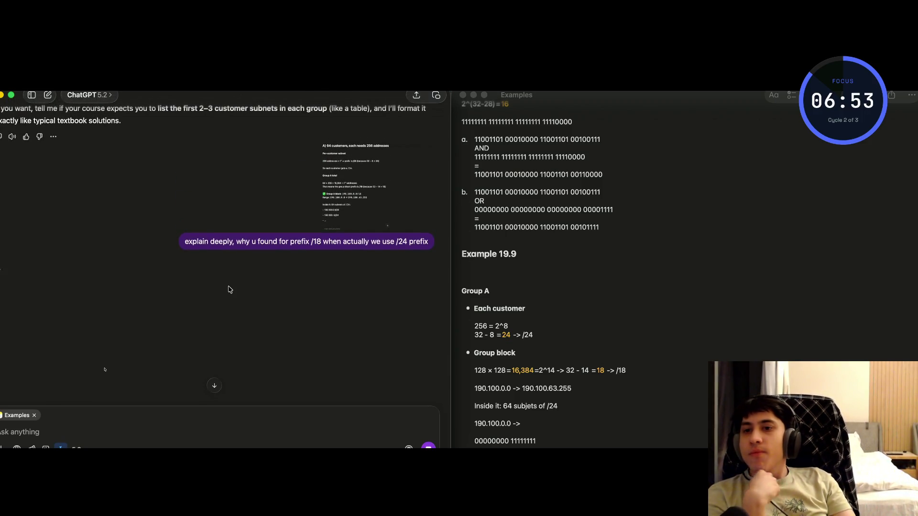
pyautogui.moveTo(68, 284); pyautogui.dragTo(148, 283)
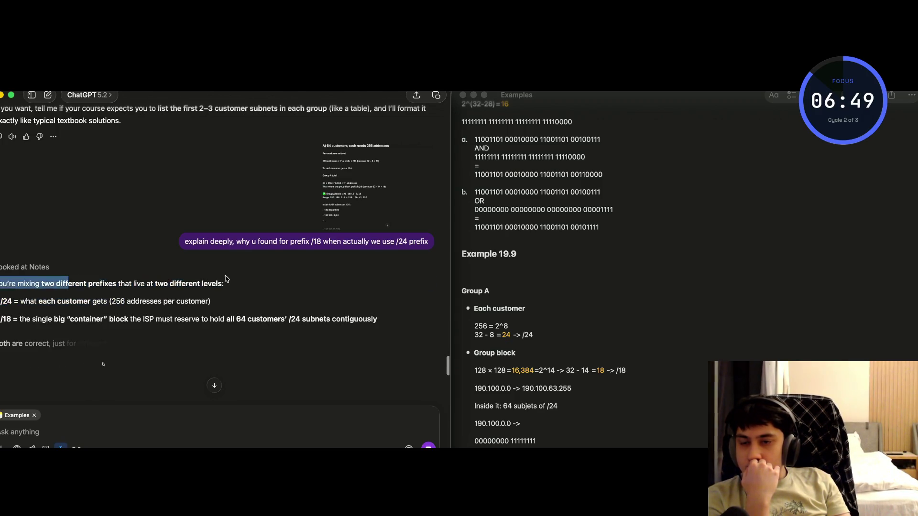
pyautogui.click(163, 292)
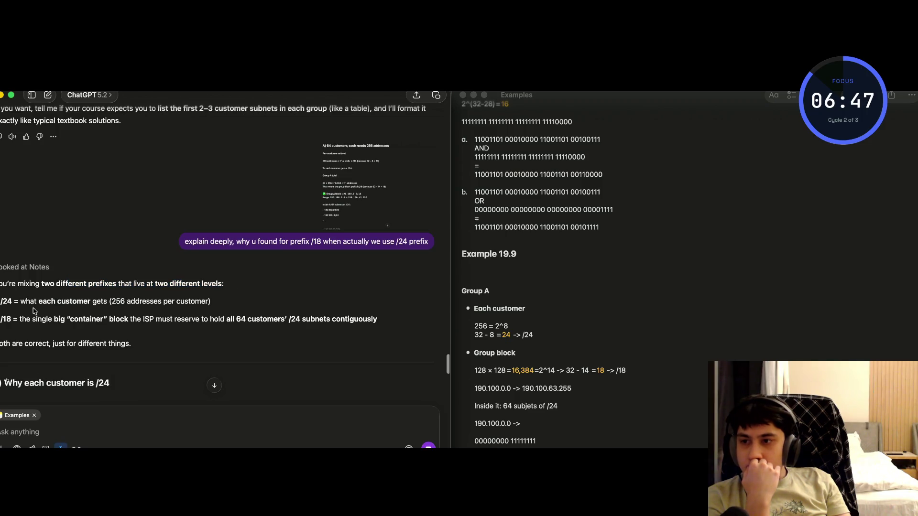
pyautogui.moveTo(30, 302); pyautogui.dragTo(211, 301)
pyautogui.click(164, 305)
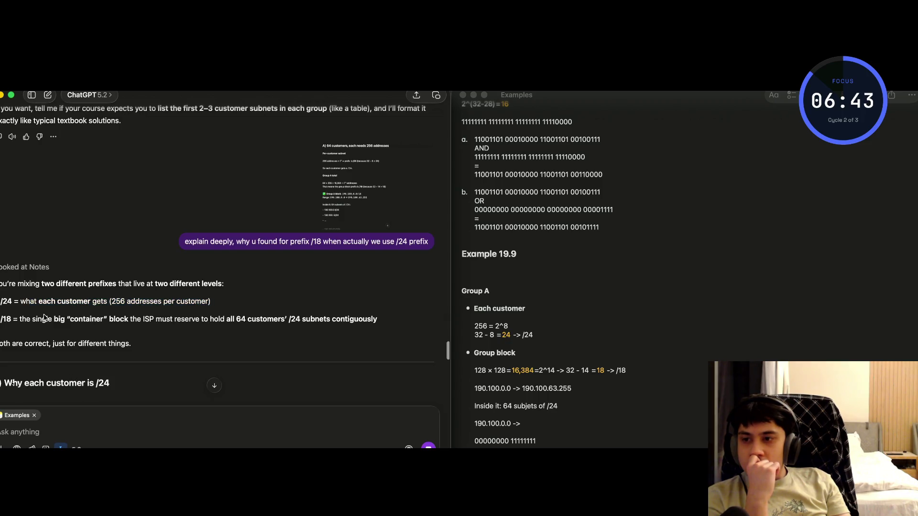
pyautogui.moveTo(45, 318); pyautogui.dragTo(380, 319)
pyautogui.click(304, 324)
# Read 'Why each customer is /24': 256 addresses, 8 host bits, 32 − 8 = 24, mask 255.255.255.
pyautogui.scroll(-5, 146, 324)
pyautogui.moveTo(14, 258); pyautogui.dragTo(111, 255)
pyautogui.click(90, 255)
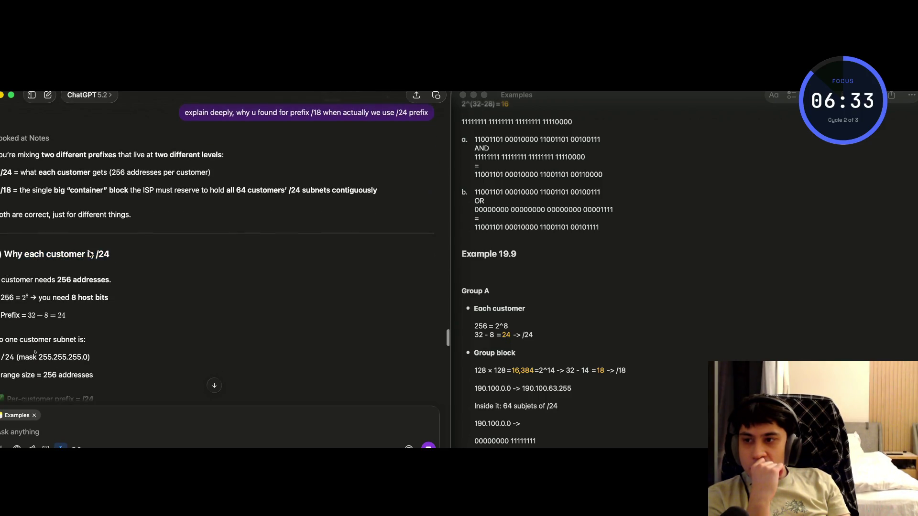
pyautogui.moveTo(39, 298)
pyautogui.mouseDown()
pyautogui.moveTo(112, 279)
pyautogui.moveTo(54, 277)
pyautogui.mouseUp()
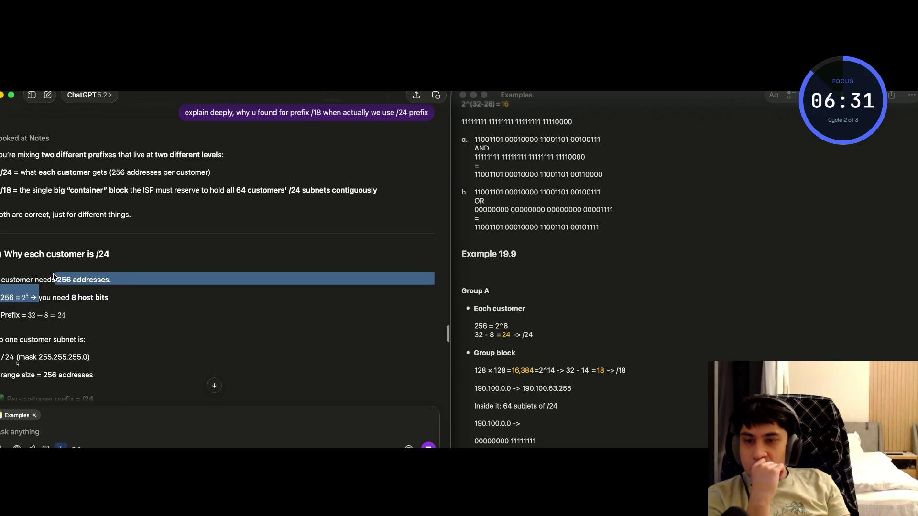
pyautogui.click(36, 285)
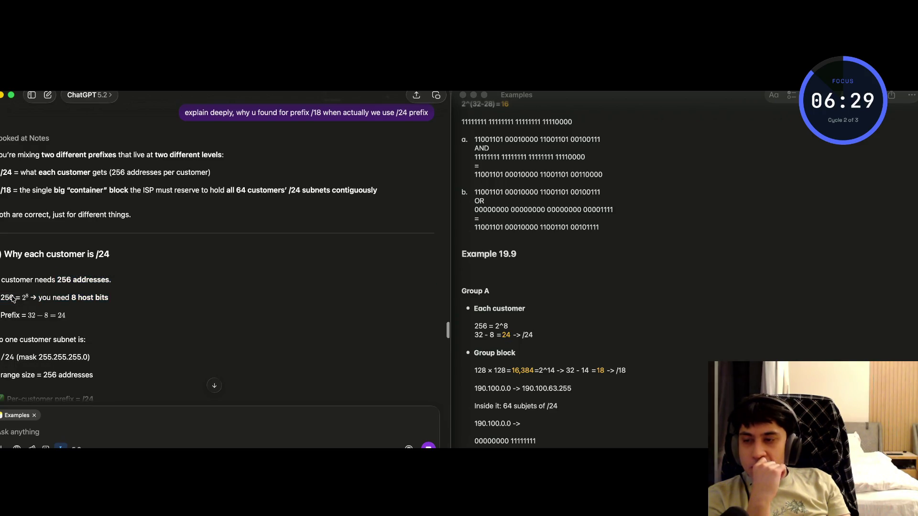
pyautogui.moveTo(70, 298); pyautogui.dragTo(111, 300)
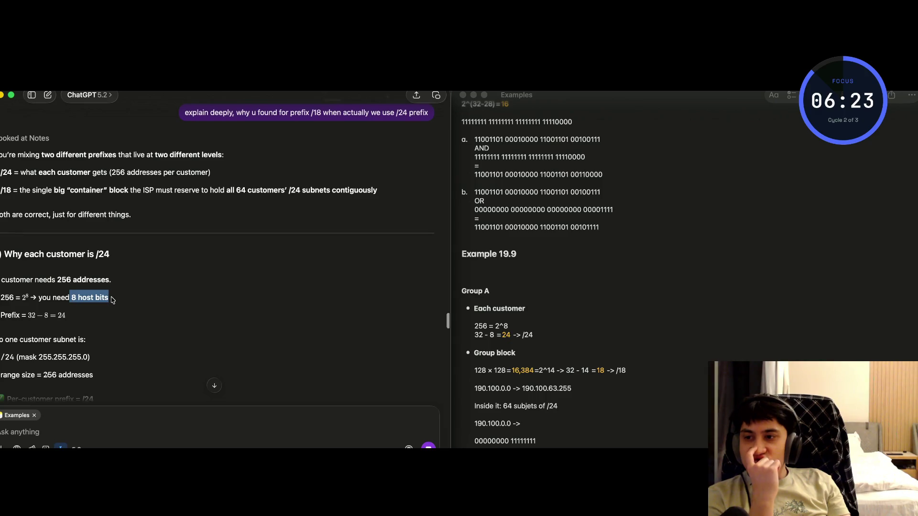
pyautogui.moveTo(27, 316); pyautogui.dragTo(63, 317)
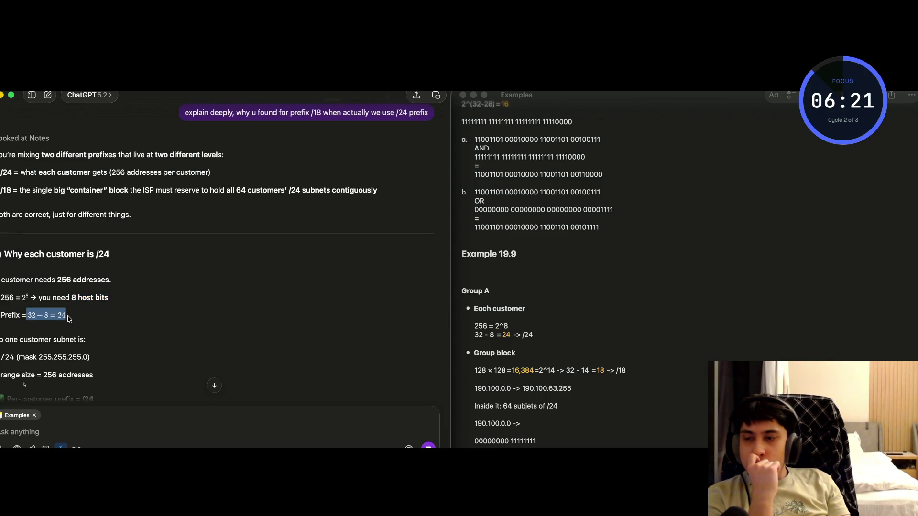
pyautogui.click(69, 319)
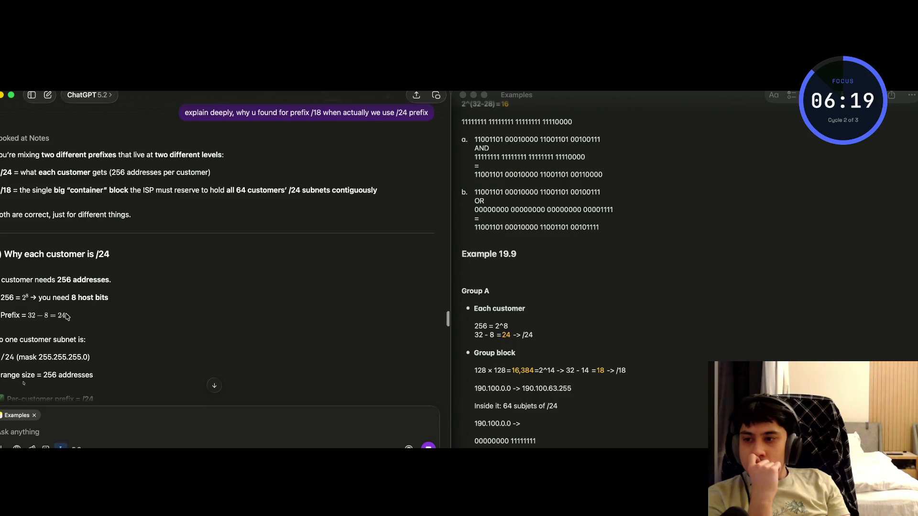
pyautogui.scroll(-2, 68, 317)
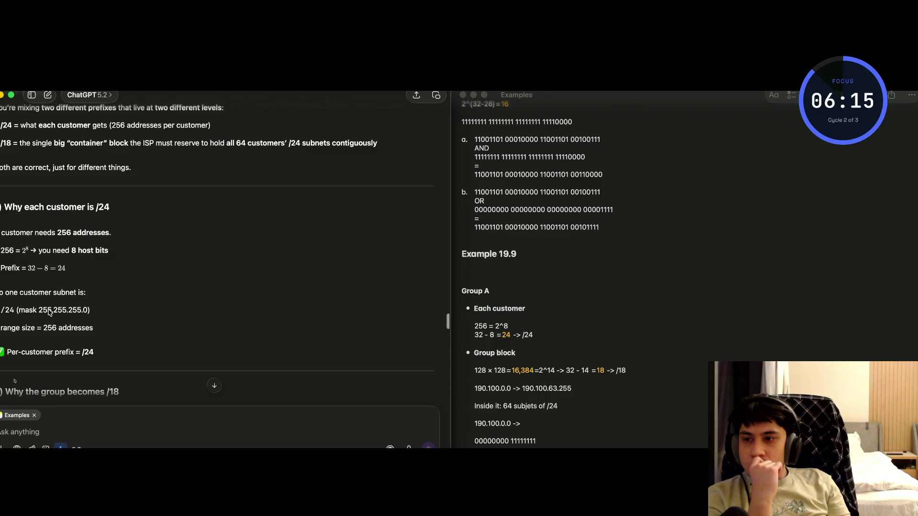
pyautogui.moveTo(39, 312); pyautogui.dragTo(82, 314)
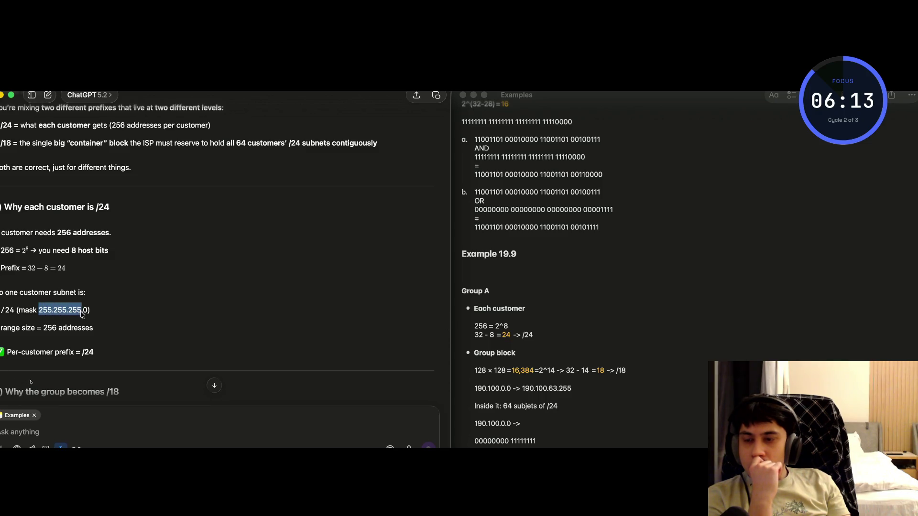
pyautogui.click(74, 311)
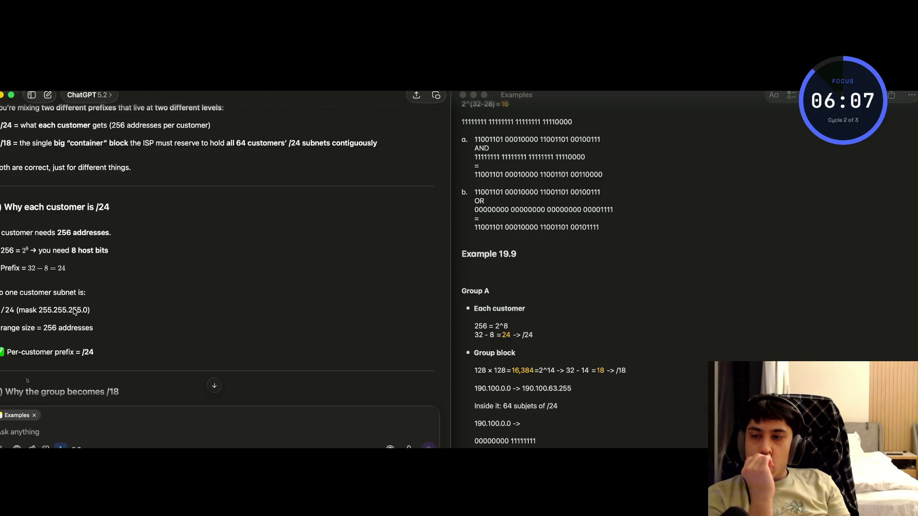
pyautogui.scroll(-5, 75, 311)
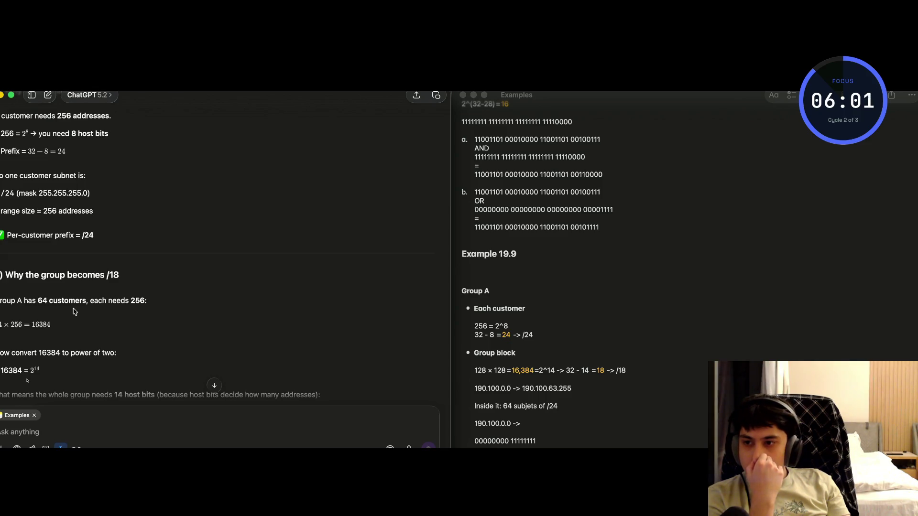
pyautogui.scroll(-4, 74, 311)
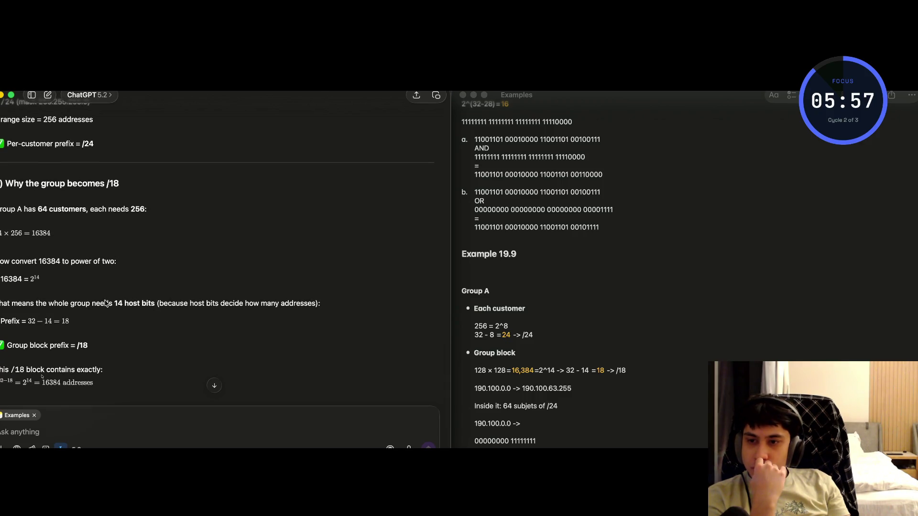
pyautogui.moveTo(117, 302); pyautogui.dragTo(157, 308)
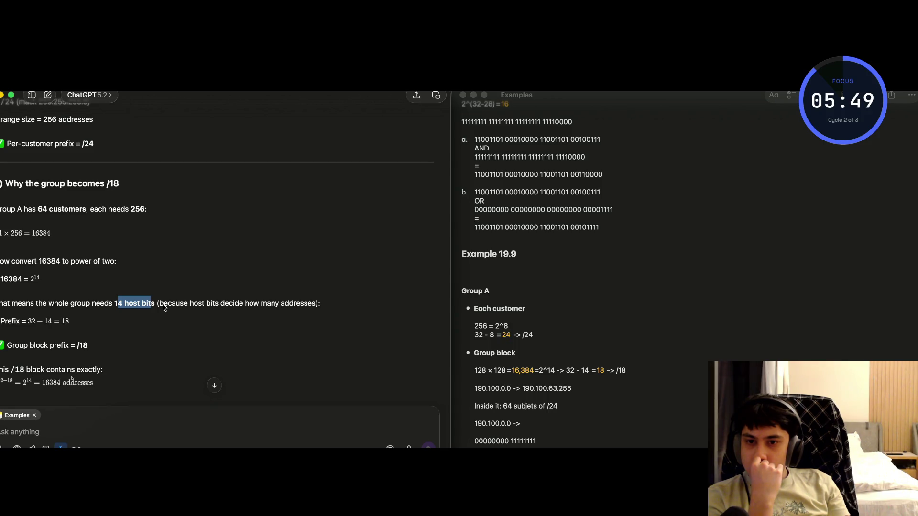
pyautogui.scroll(-1, 70, 326)
pyautogui.click(82, 320)
pyautogui.moveTo(90, 321); pyautogui.dragTo(83, 321)
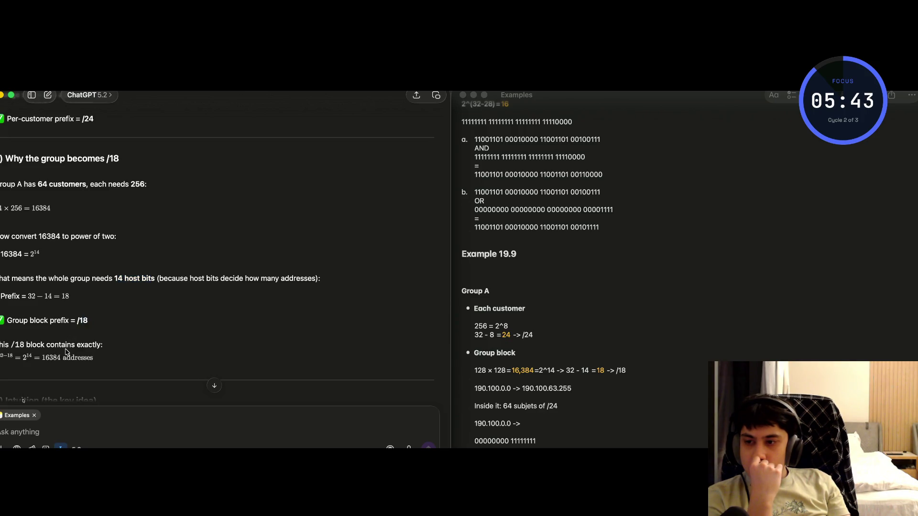
pyautogui.scroll(-3, 66, 352)
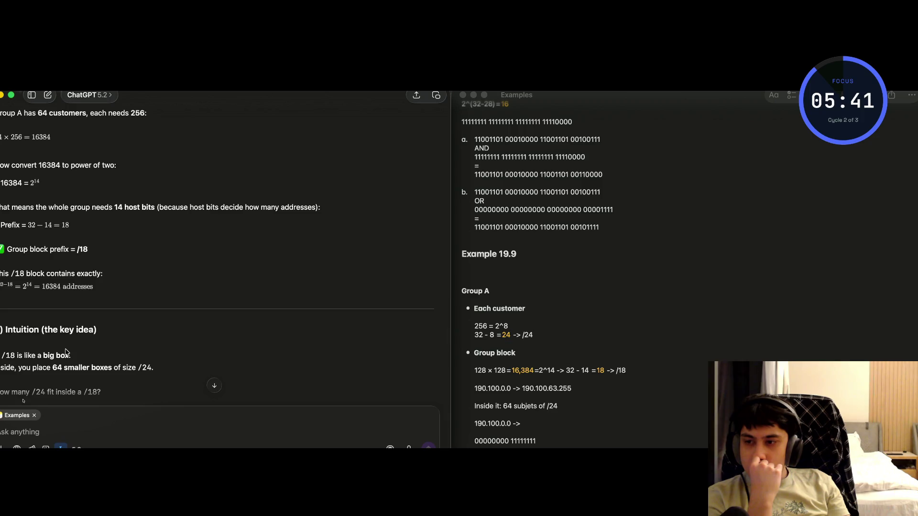
pyautogui.scroll(-2, 65, 352)
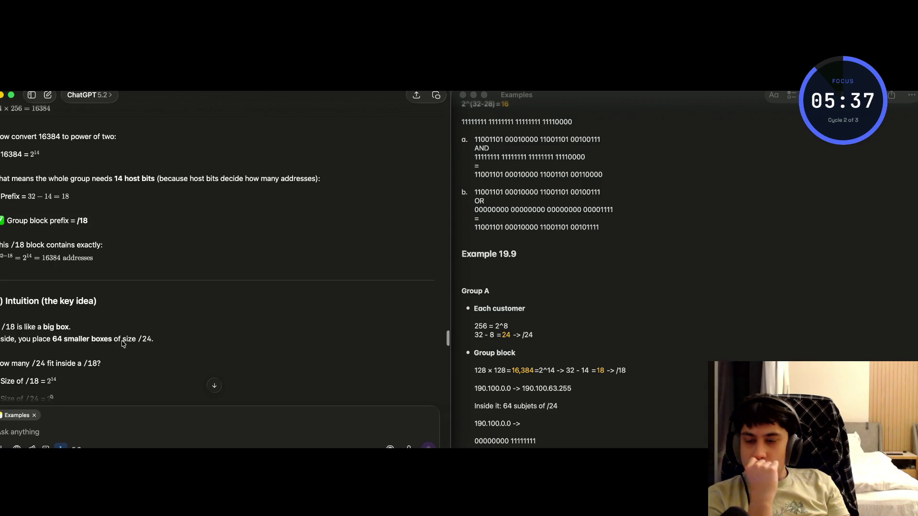
pyautogui.scroll(-4, 145, 343)
pyautogui.scroll(-5, 145, 343)
pyautogui.scroll(-3, 145, 343)
pyautogui.scroll(-4, 145, 343)
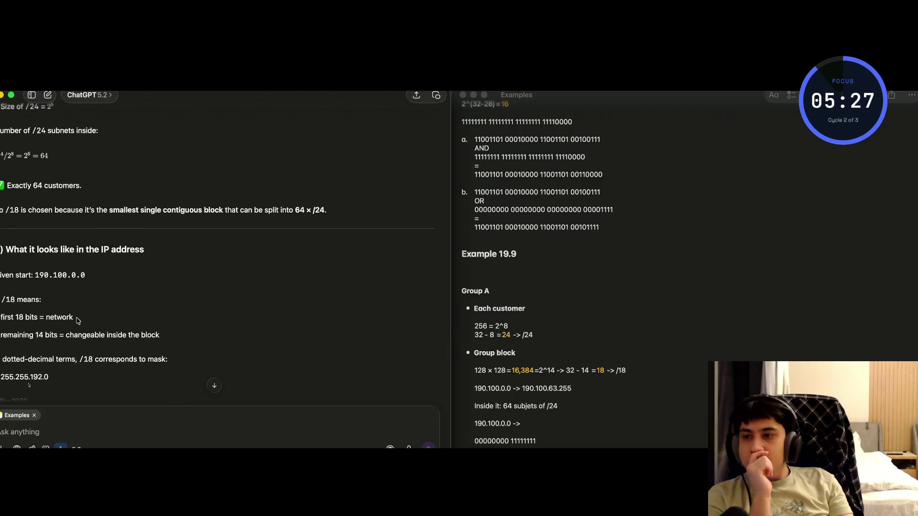
# Highlight the /18 explanation's first 18 bits and remaining 14 bits, then scroll to the end.
pyautogui.moveTo(2, 300); pyautogui.dragTo(16, 301)
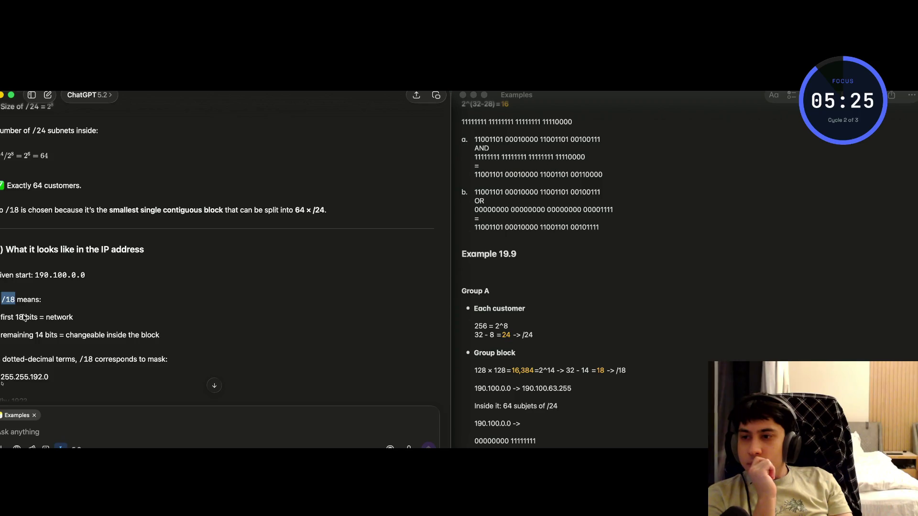
pyautogui.moveTo(35, 335); pyautogui.dragTo(58, 338)
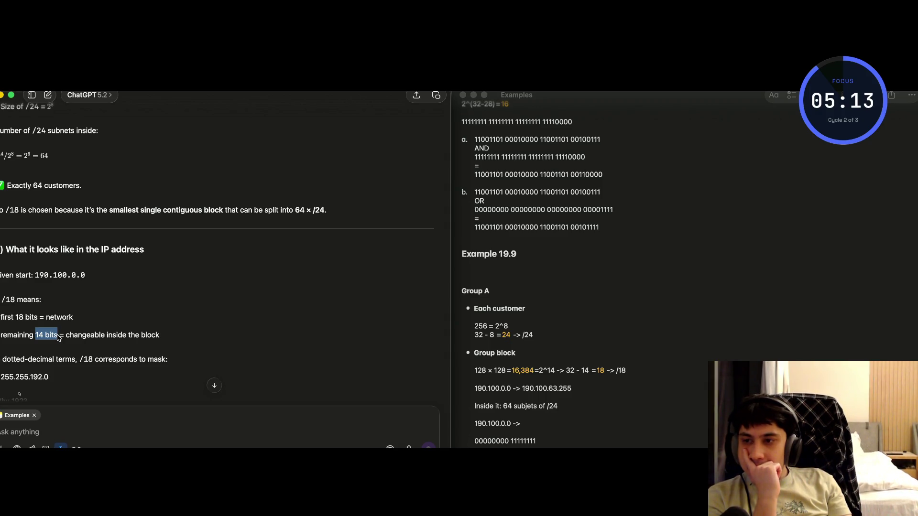
pyautogui.moveTo(18, 317); pyautogui.dragTo(38, 321)
pyautogui.click(28, 322)
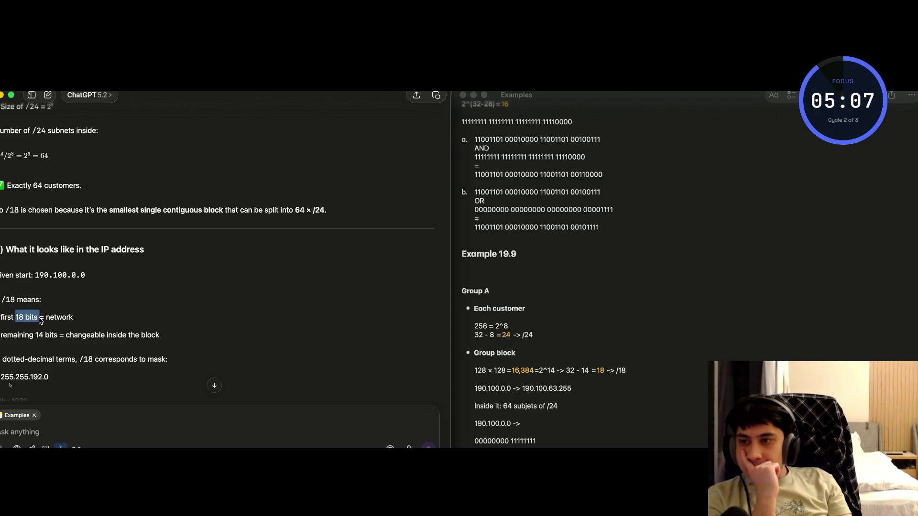
pyautogui.click(35, 321)
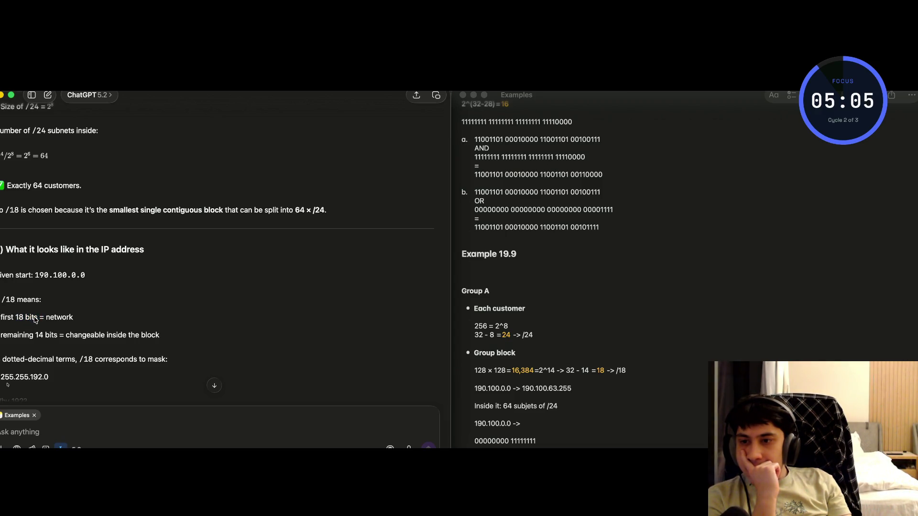
pyautogui.scroll(-3, 39, 329)
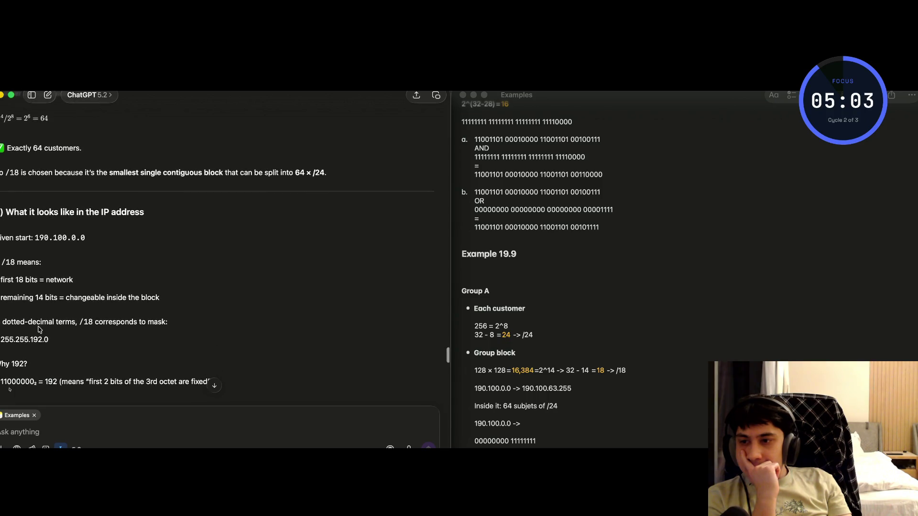
pyautogui.scroll(-2, 39, 329)
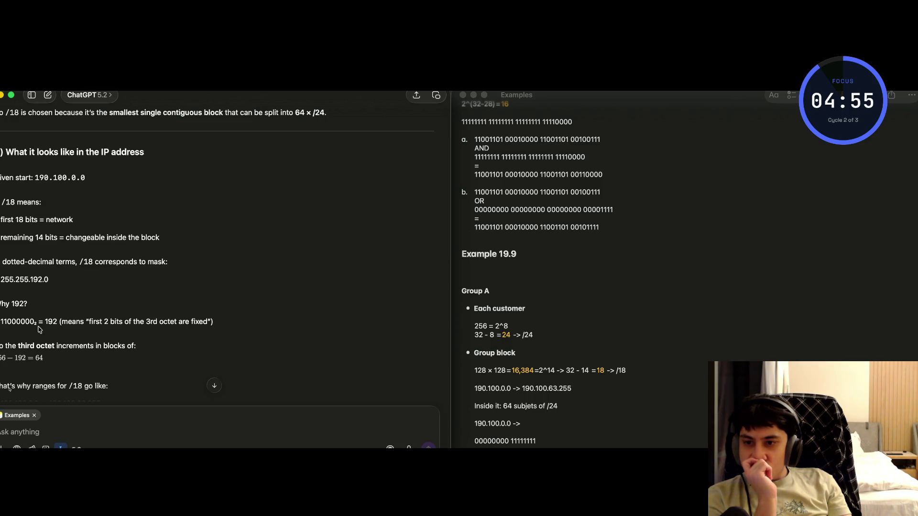
pyautogui.scroll(-5, 39, 329)
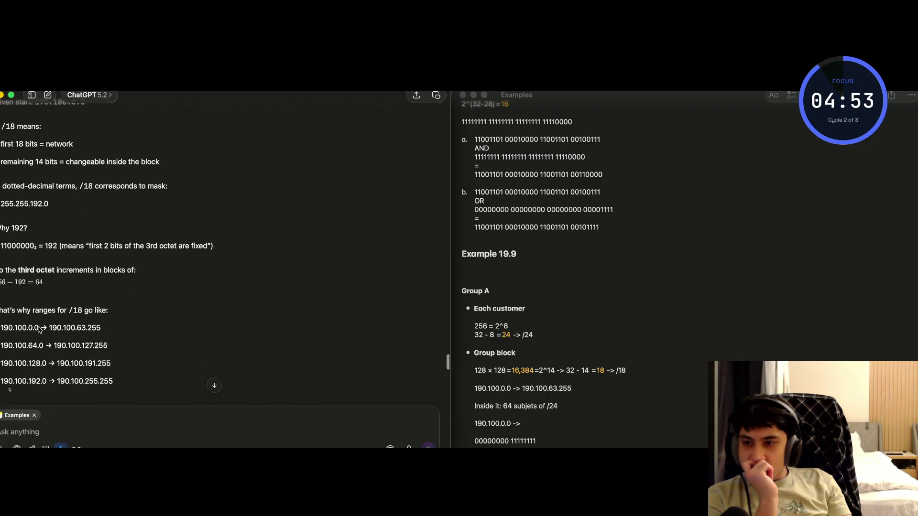
pyautogui.scroll(-5, 40, 330)
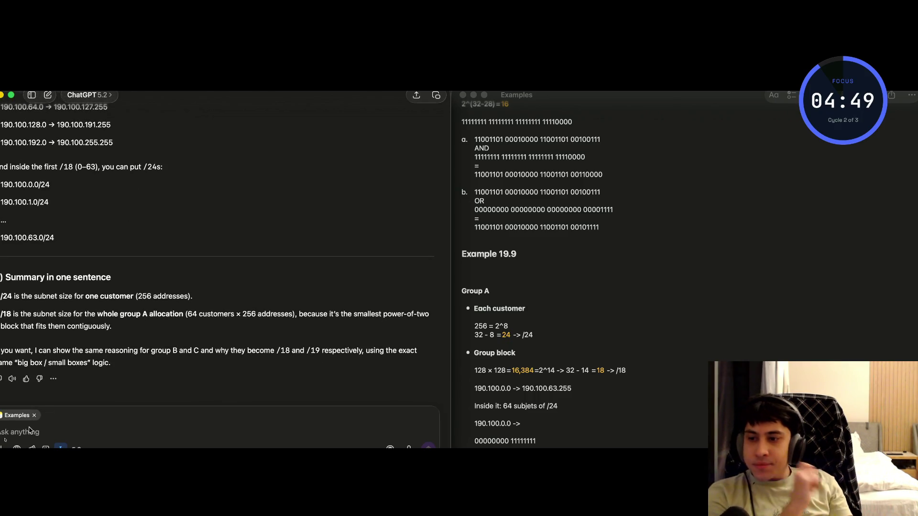
# Ask whether Group B should start from 190.100.63.0 instead of 190.100.63.255.
pyautogui.write('ok, then by for ')
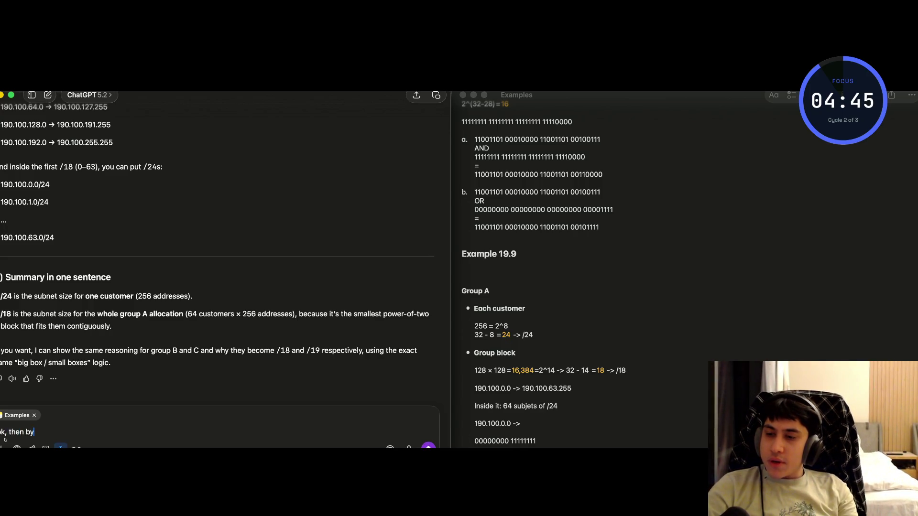
pyautogui.write('group b')
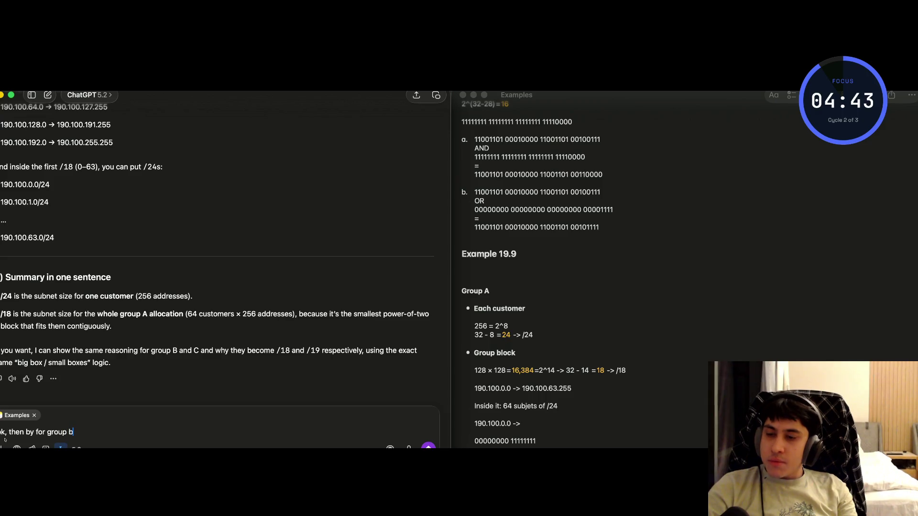
pyautogui.write(' we str')
pyautogui.press('BackSpace')
pyautogui.write('art from 190')
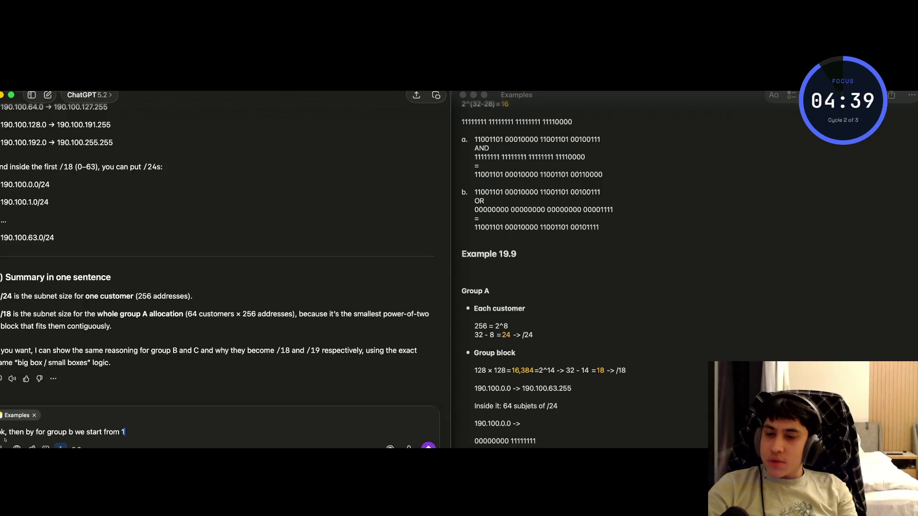
pyautogui.write('.1')
pyautogui.write('99')
pyautogui.write('00.5=')
pyautogui.write('6')
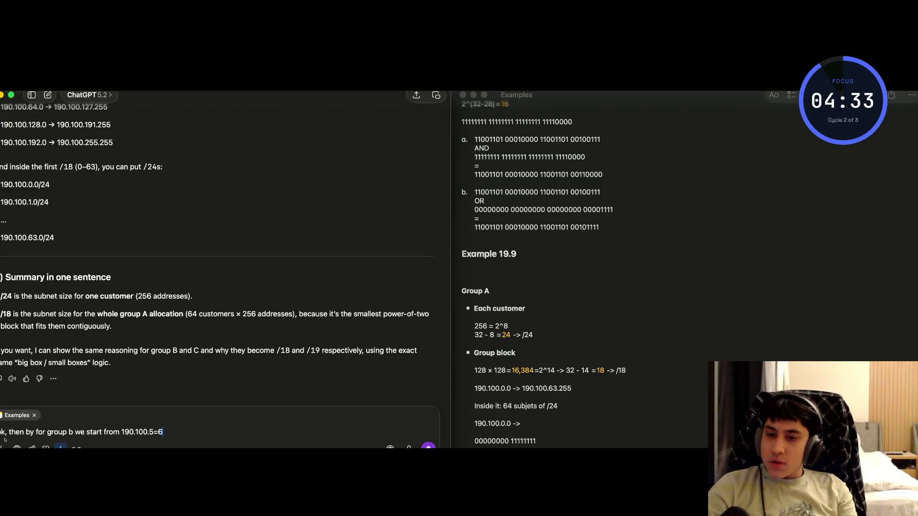
pyautogui.write('.0')
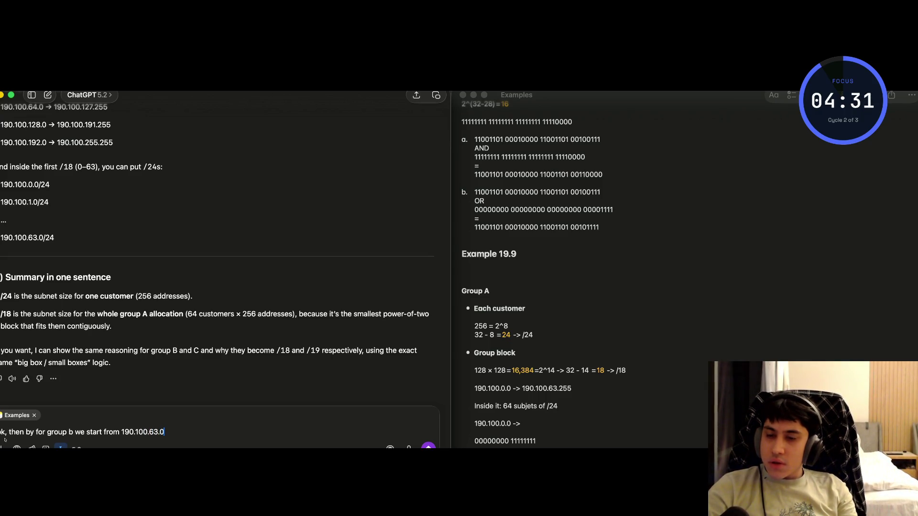
pyautogui.write(' te')
pyautogui.write(' of 190.1')
pyautogui.write('.63')
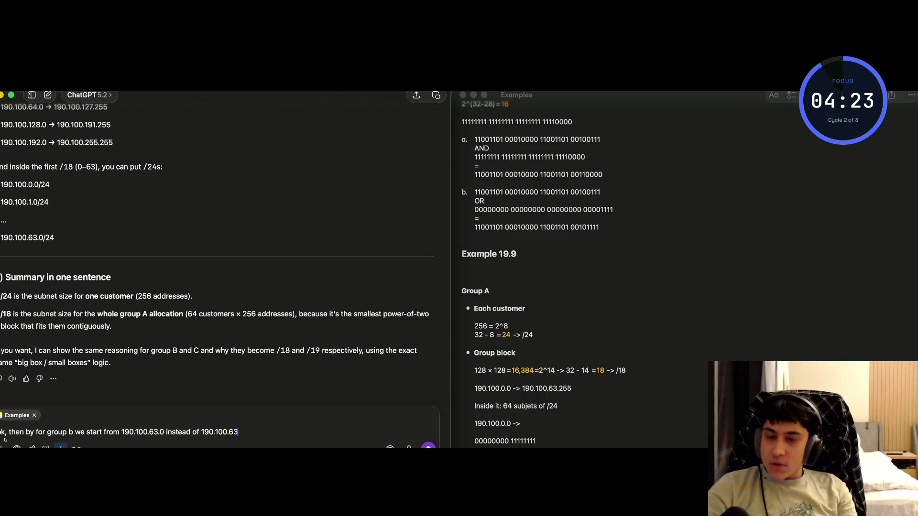
pyautogui.write('.5')
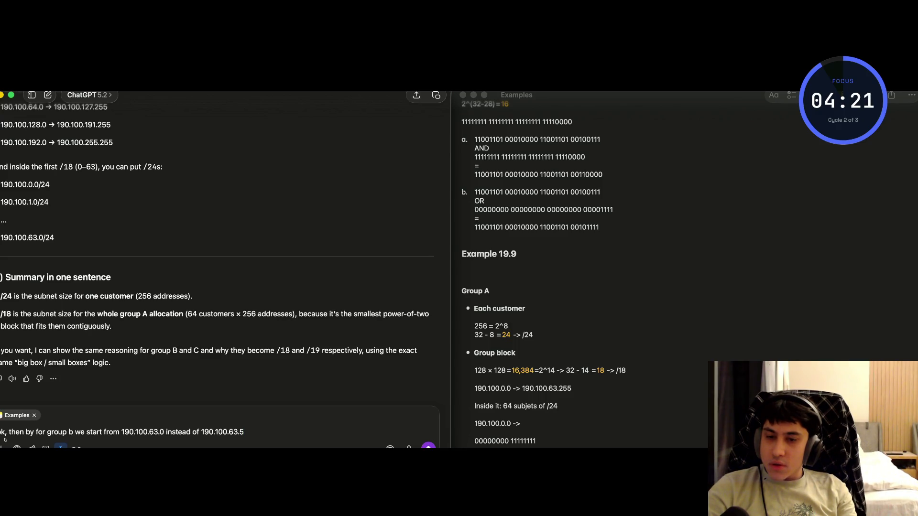
pyautogui.write('55')
pyautogui.press('Return')
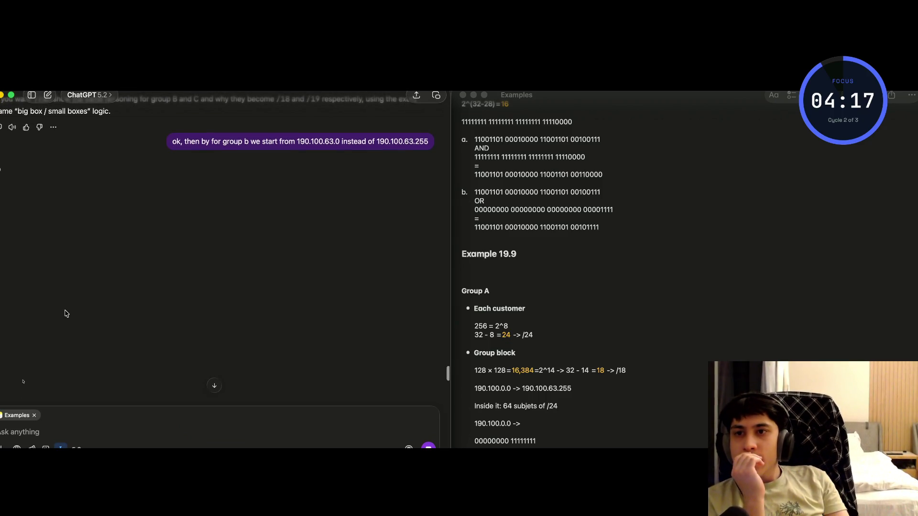
# Highlight the reply's opening, its short answer, and the Group B start address 190.100.64.0.
pyautogui.scroll(2, 57, 222)
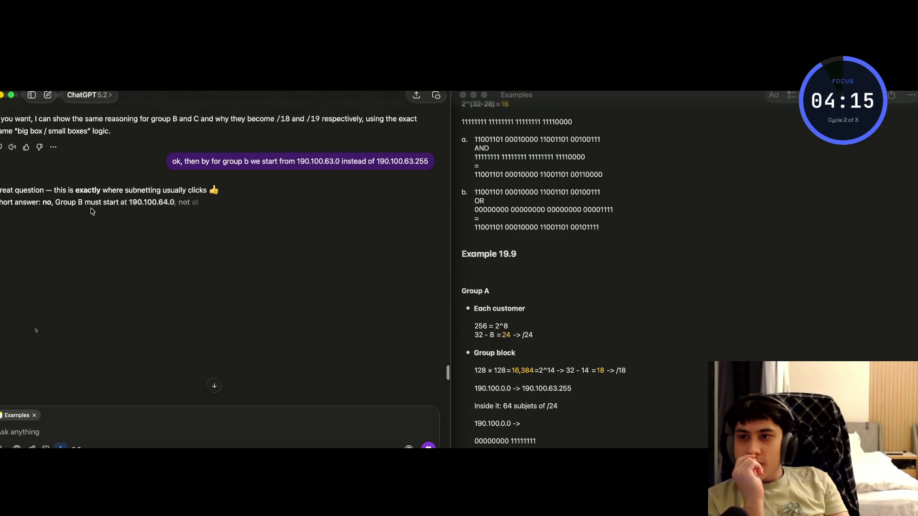
pyautogui.moveTo(44, 221); pyautogui.dragTo(223, 216)
pyautogui.click(194, 220)
pyautogui.moveTo(31, 225); pyautogui.dragTo(146, 230)
pyautogui.click(138, 229)
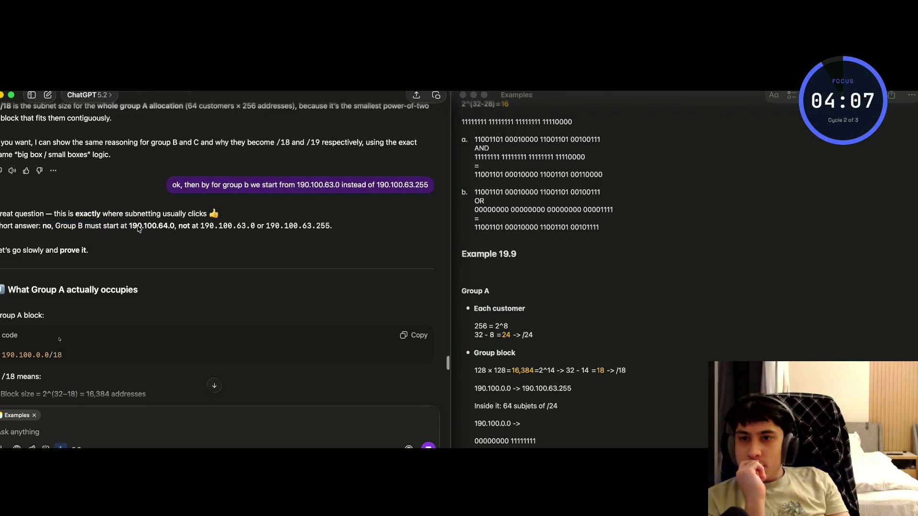
pyautogui.moveTo(171, 230); pyautogui.dragTo(130, 229)
pyautogui.click(155, 229)
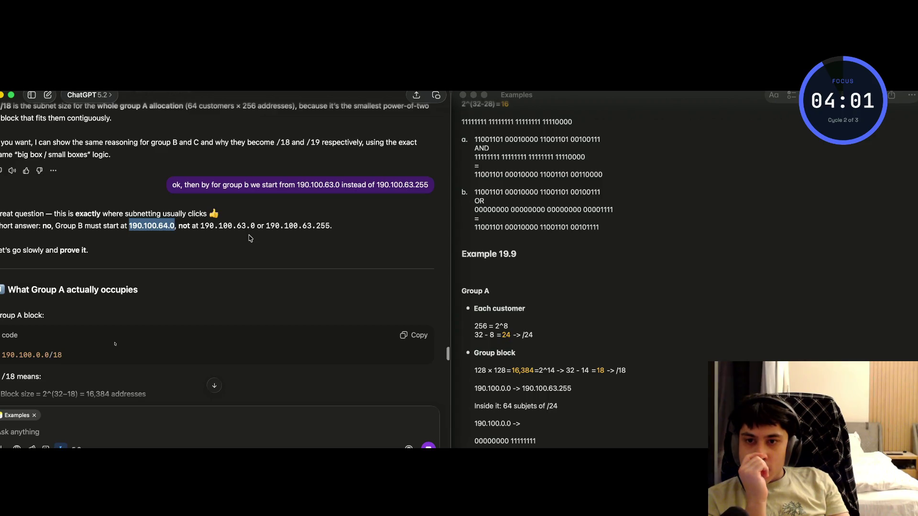
# Read on past the mask 255.255.192.0 to the 'Why 190.100.63.0 is NOT valid' heading.
pyautogui.scroll(-2, 95, 263)
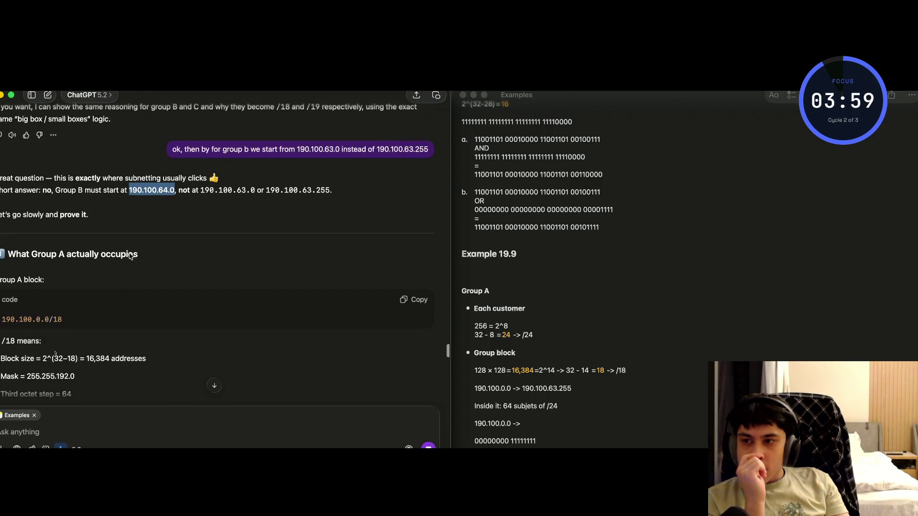
pyautogui.moveTo(90, 253)
pyautogui.mouseDown()
pyautogui.moveTo(160, 261)
pyautogui.moveTo(110, 254)
pyautogui.mouseUp()
pyautogui.click(77, 255)
pyautogui.scroll(-2, 60, 289)
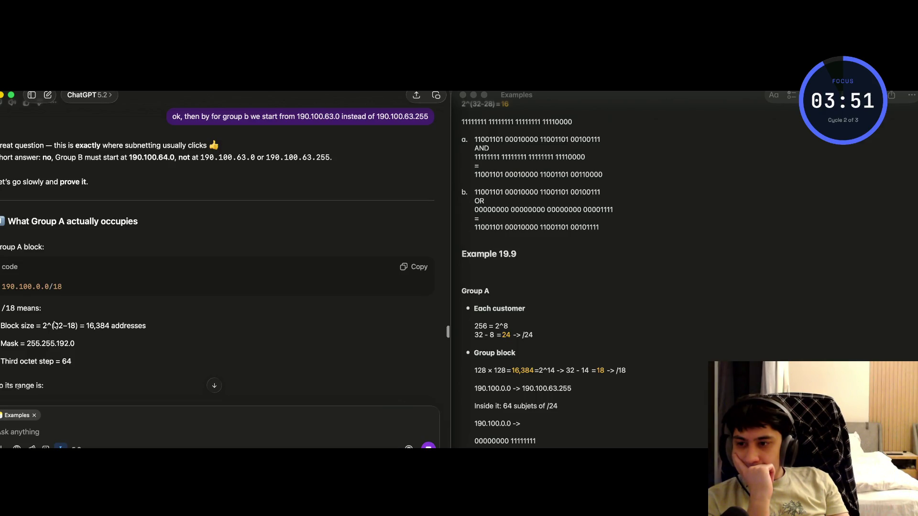
pyautogui.moveTo(30, 348)
pyautogui.mouseDown()
pyautogui.moveTo(80, 347)
pyautogui.moveTo(64, 361)
pyautogui.mouseUp()
pyautogui.click(62, 348)
pyautogui.scroll(-3, 65, 363)
pyautogui.click(64, 363)
pyautogui.scroll(-2, 47, 301)
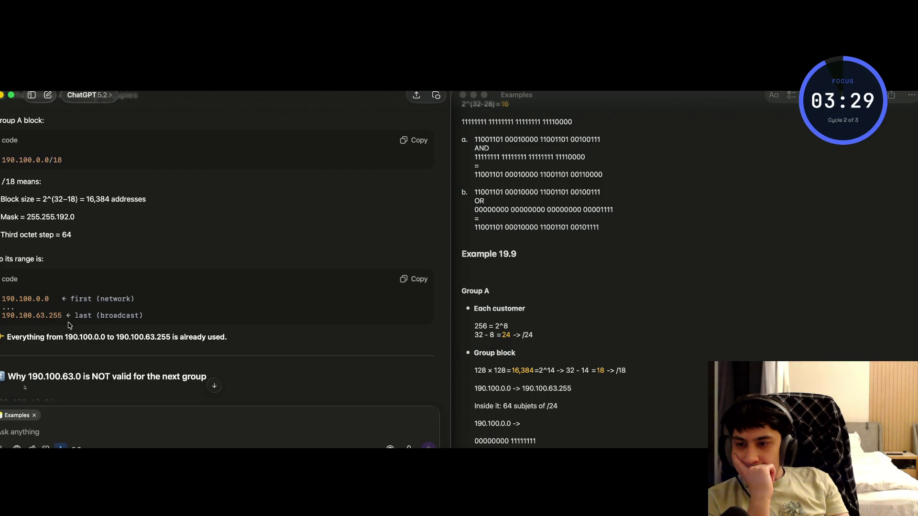
pyautogui.scroll(-5, 69, 325)
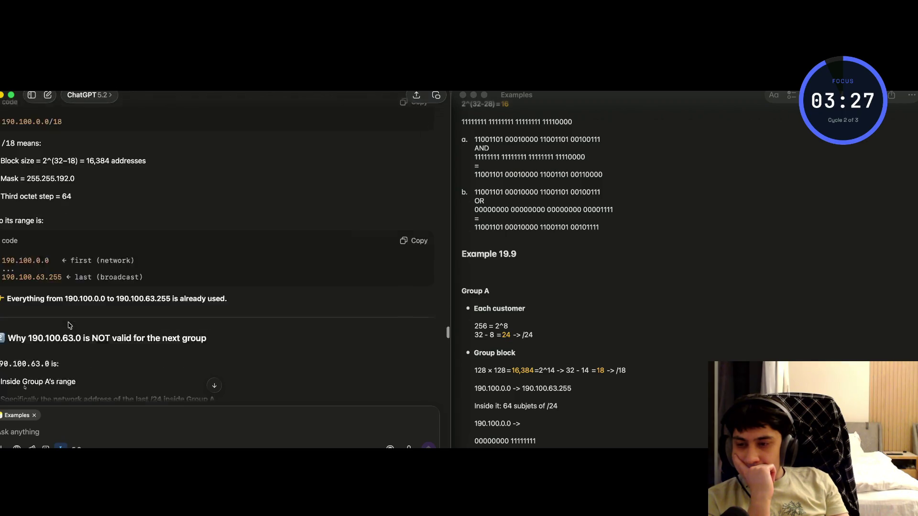
pyautogui.scroll(-3, 68, 325)
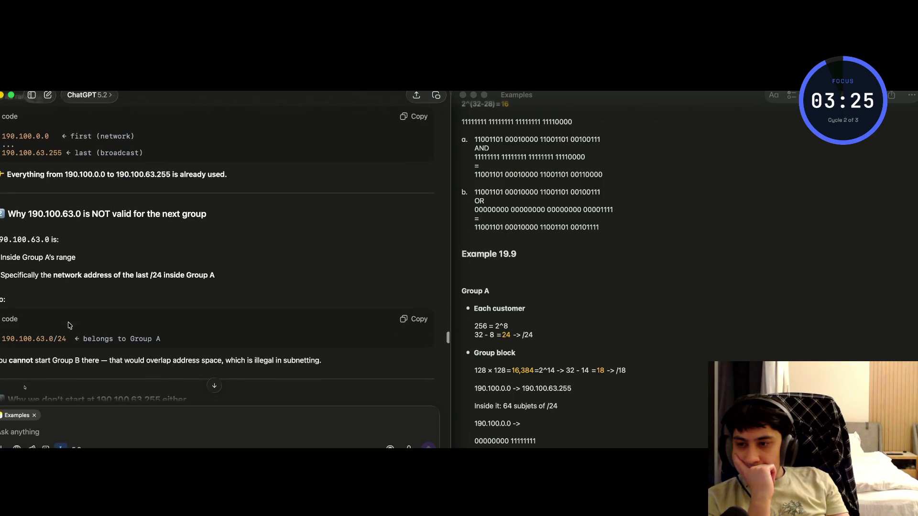
pyautogui.scroll(1, 68, 325)
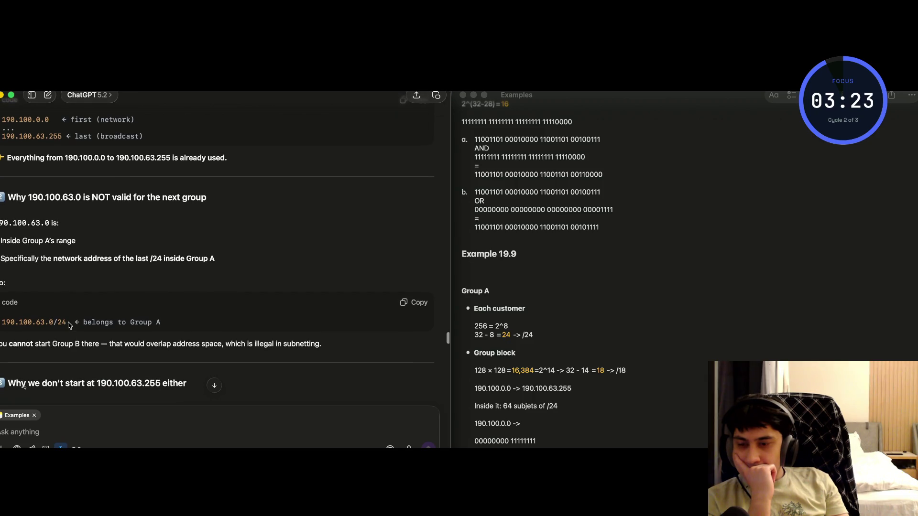
pyautogui.scroll(4, 68, 325)
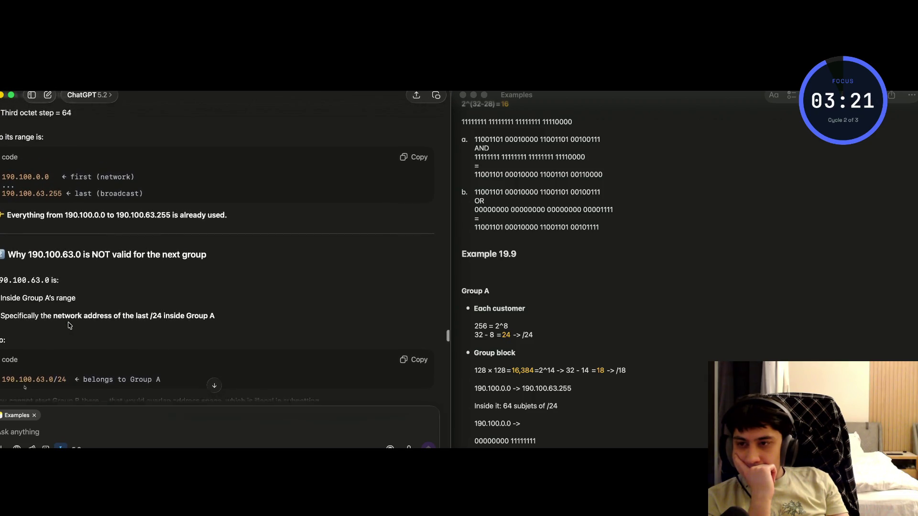
pyautogui.scroll(1, 68, 325)
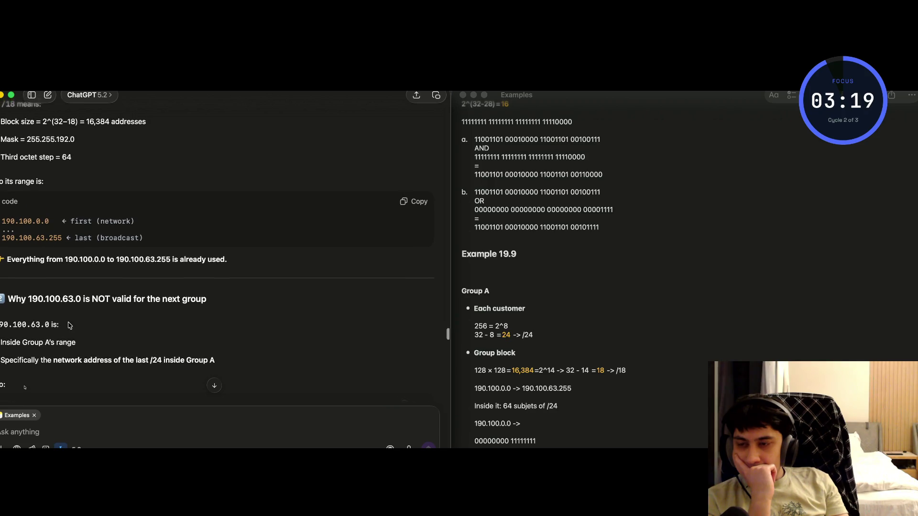
pyautogui.scroll(5, 68, 325)
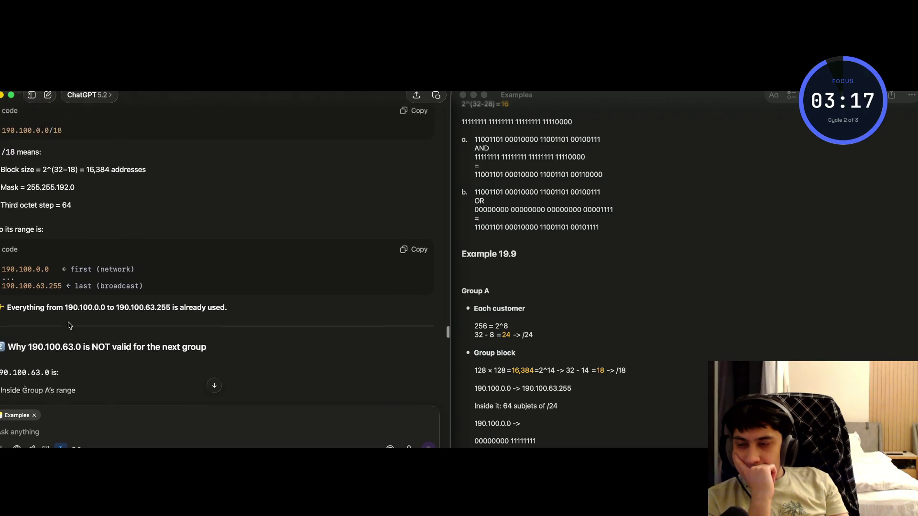
pyautogui.scroll(5, 69, 325)
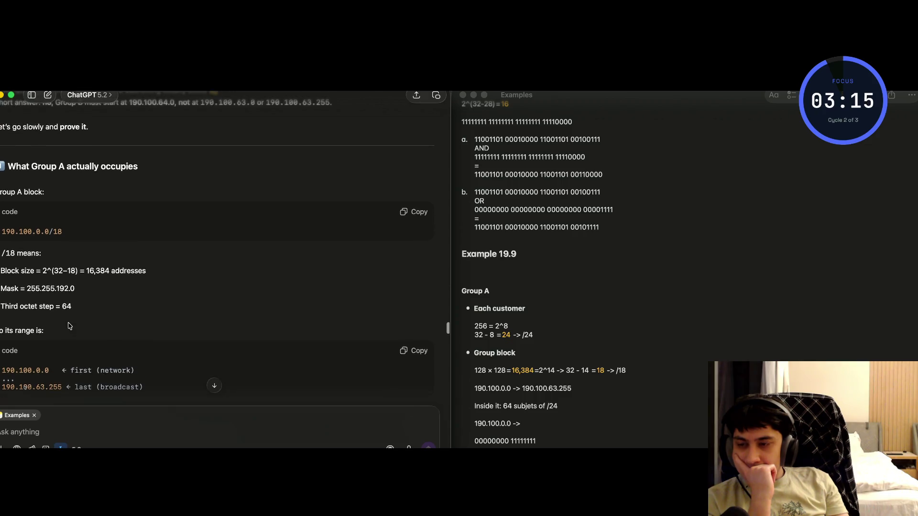
pyautogui.scroll(20, 69, 326)
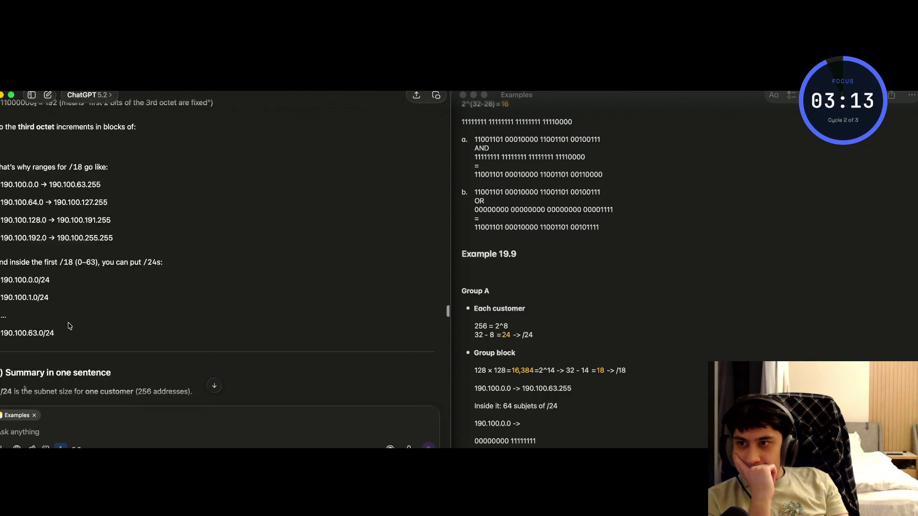
pyautogui.scroll(10, 68, 325)
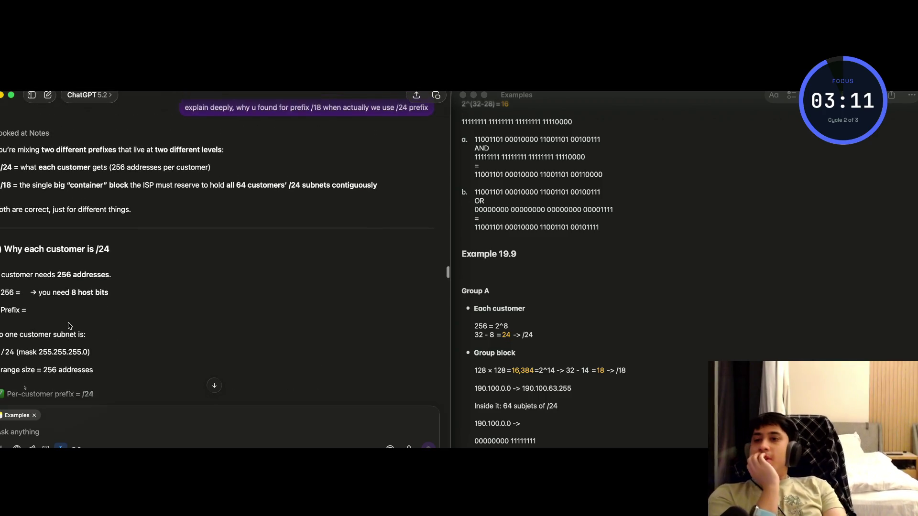
pyautogui.scroll(10, 68, 326)
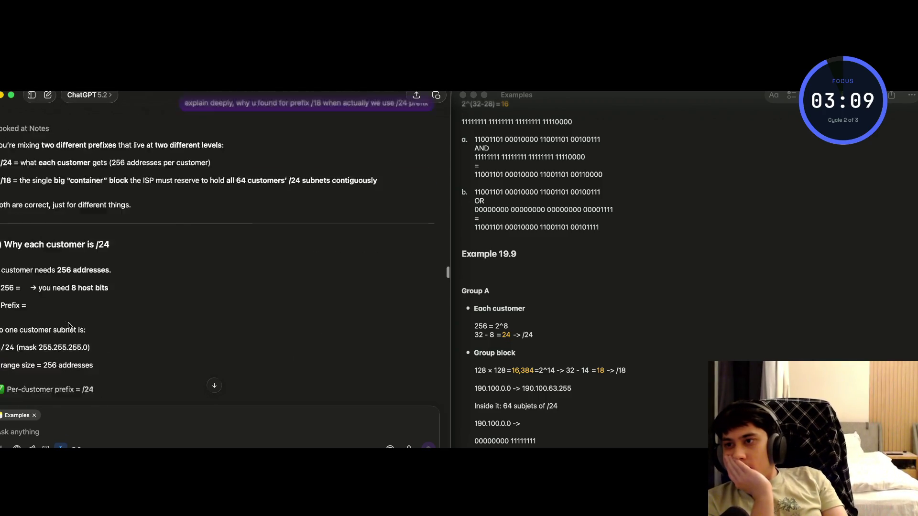
# In the Examples note, select 190.100.63.255 and place the cursor after '190.100.0.0 ->'.
pyautogui.scroll(-3, 538, 385)
pyautogui.click(538, 386)
pyautogui.moveTo(571, 353); pyautogui.dragTo(524, 352)
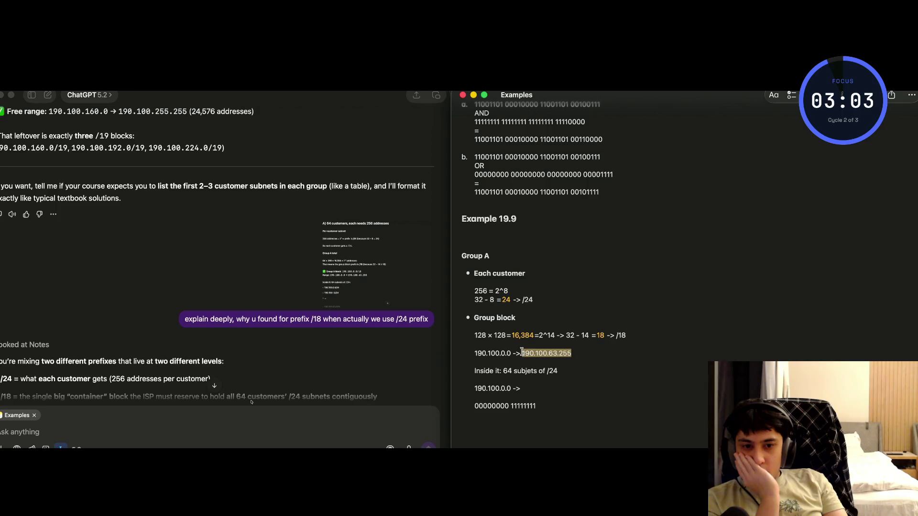
pyautogui.click(524, 388)
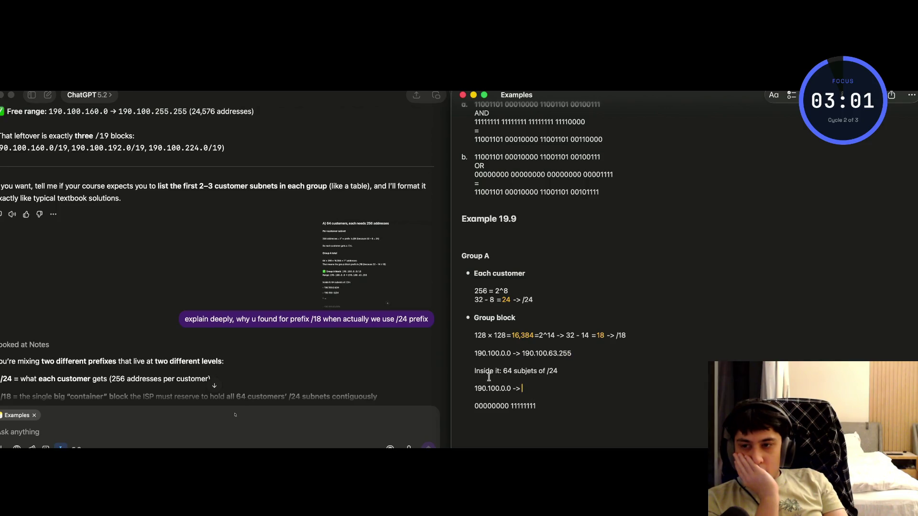
# Scroll ChatGPT back to the Group A block, marking its range and last subnet 190.100.63.0/24.
pyautogui.scroll(5, 285, 279)
pyautogui.scroll(10, 286, 278)
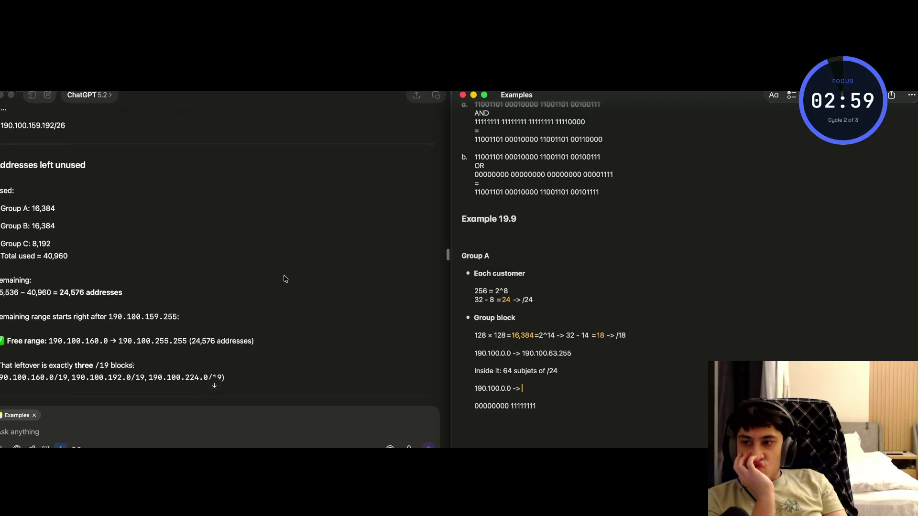
pyautogui.scroll(10, 286, 279)
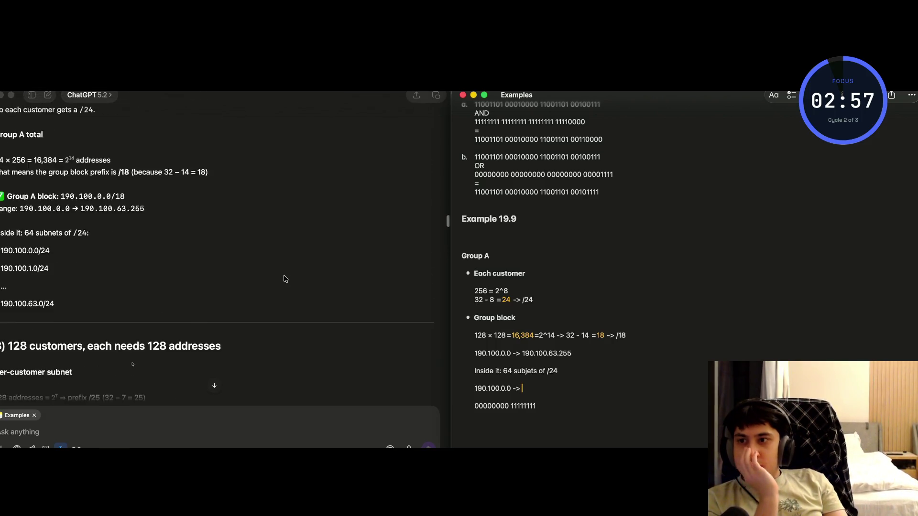
pyautogui.scroll(-1, 286, 279)
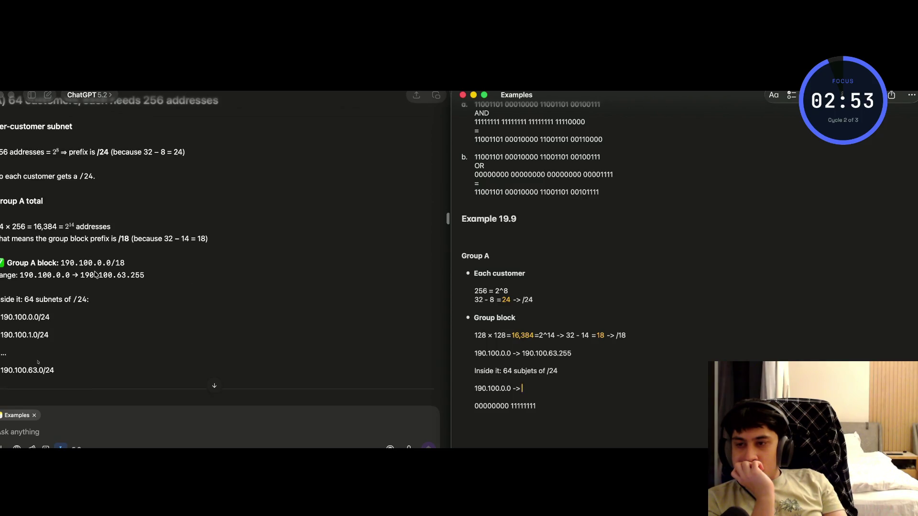
pyautogui.click(143, 279)
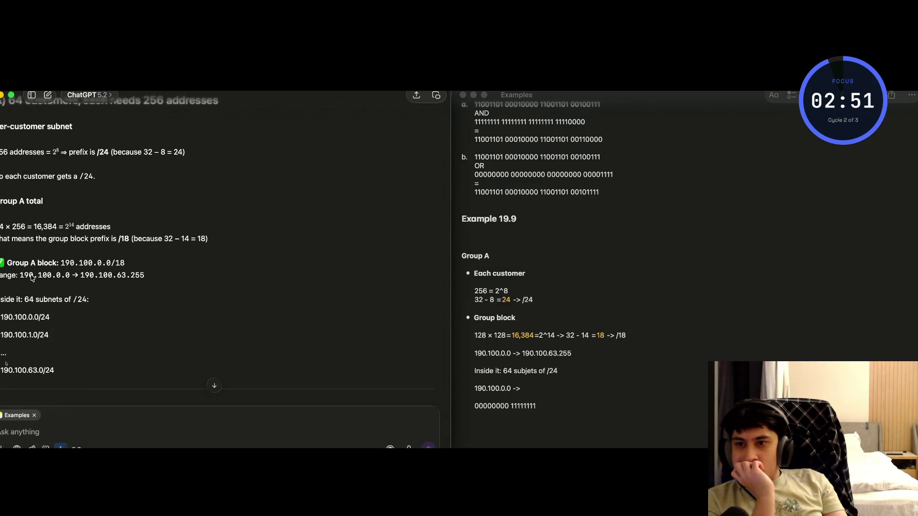
pyautogui.moveTo(24, 278); pyautogui.dragTo(152, 276)
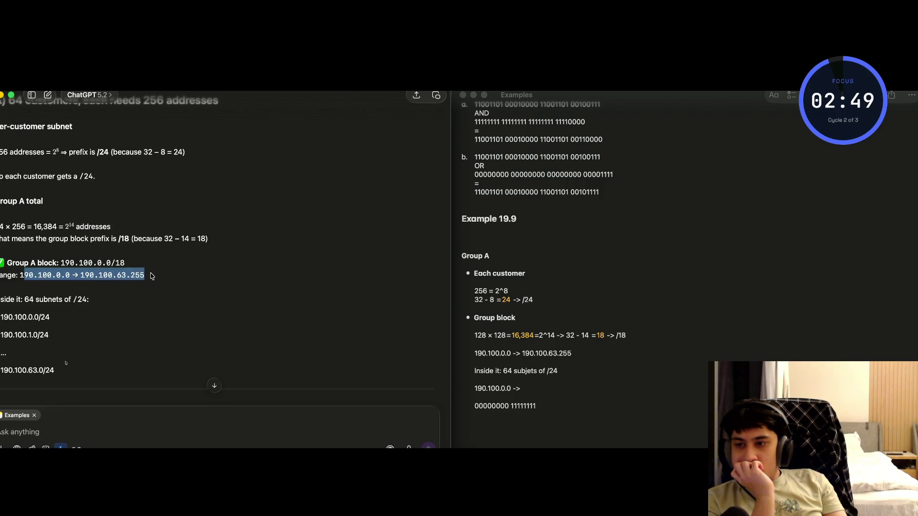
pyautogui.click(123, 277)
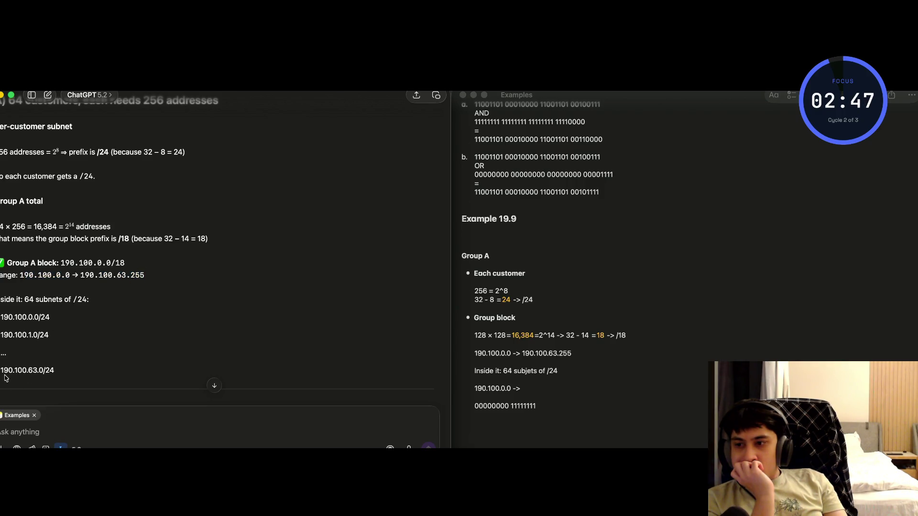
pyautogui.moveTo(40, 373); pyautogui.dragTo(55, 374)
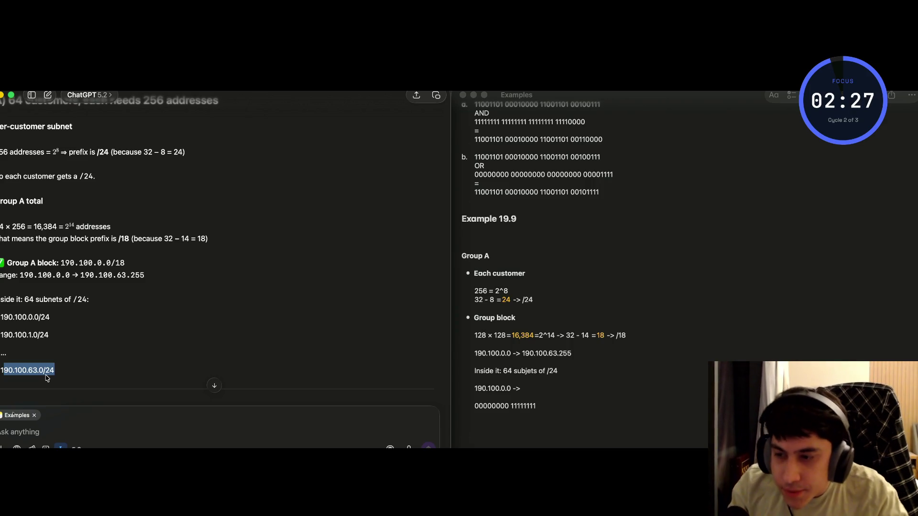
pyautogui.click(53, 431)
# Ask whether Group A's last customer, starting at 190.100.63.0, ends at 190.100.63.255.
pyautogui.write('So if last')
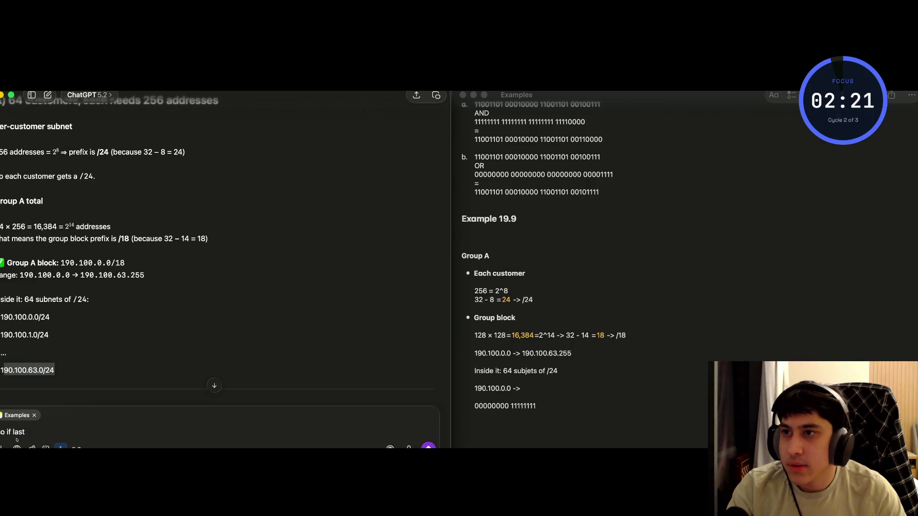
pyautogui.write(' c')
pyautogui.press('BackSpace')
pyautogui.press('BackSpace')
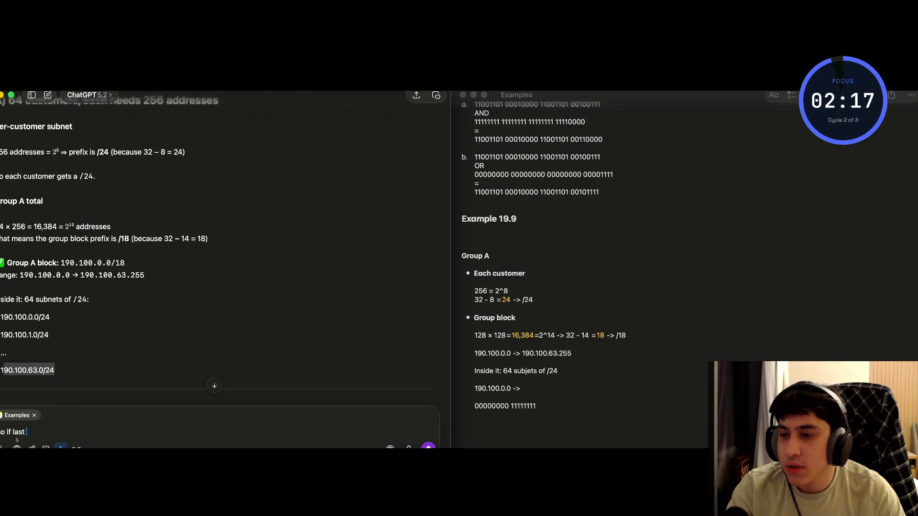
pyautogui.write('of f')
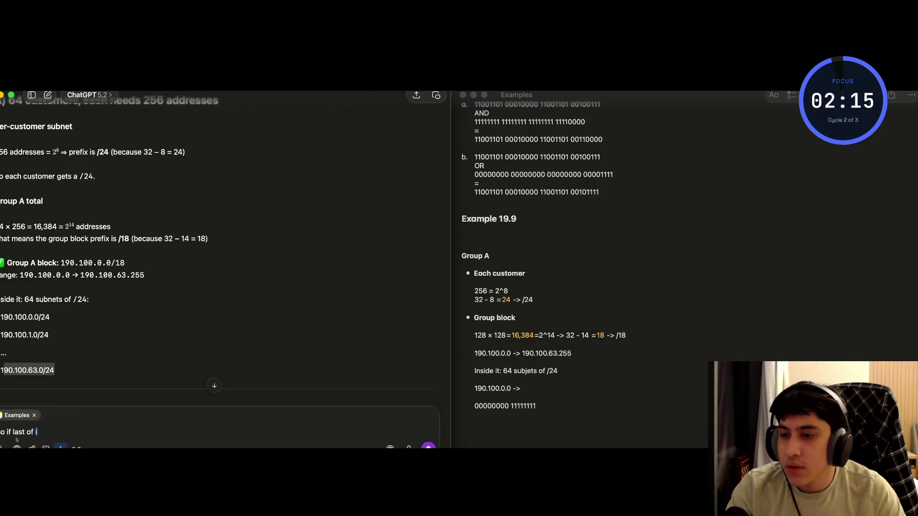
pyautogui.write('irst')
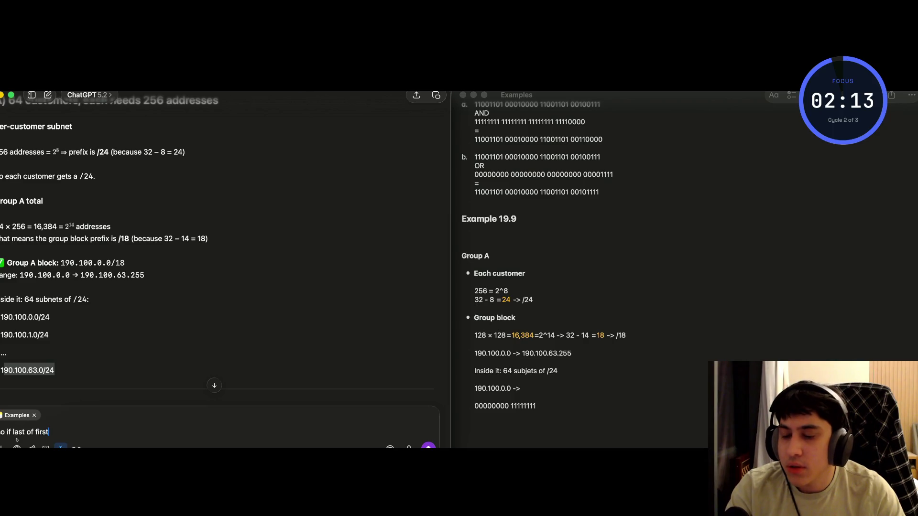
pyautogui.write(' customer address is ')
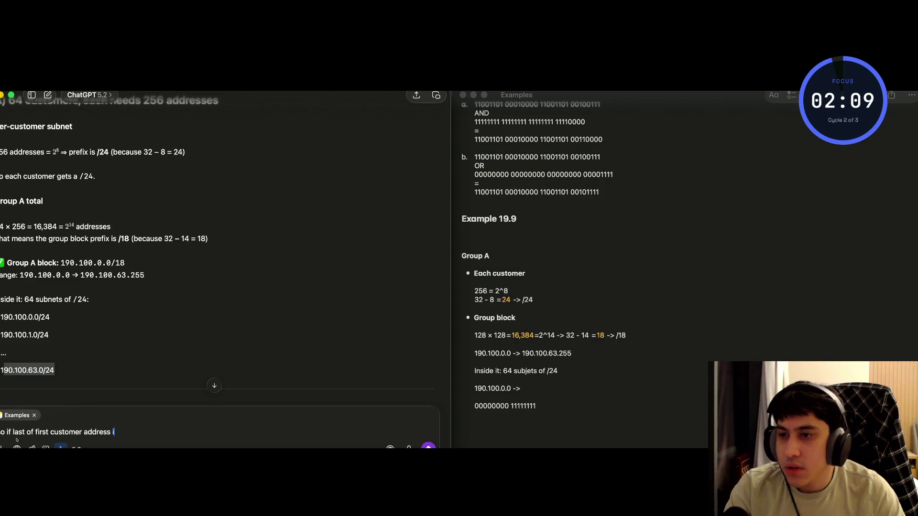
pyautogui.write('190.')
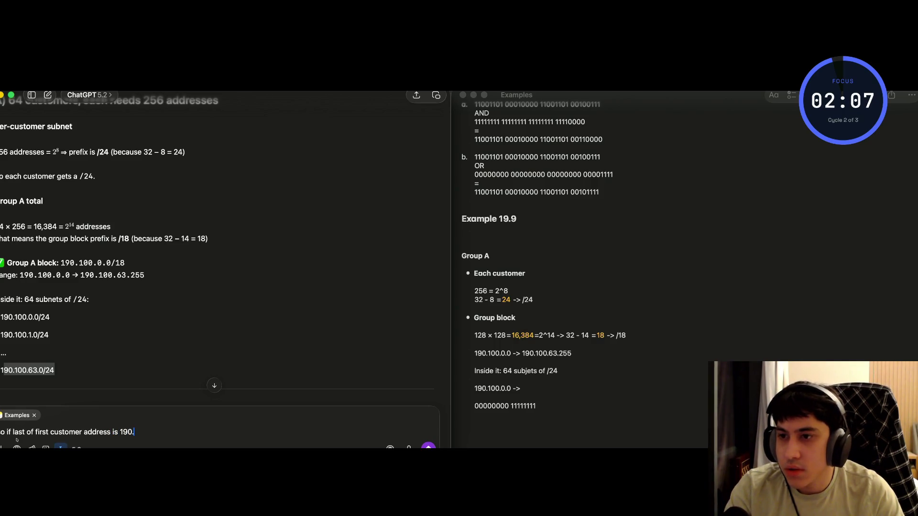
pyautogui.write('100.0.9')
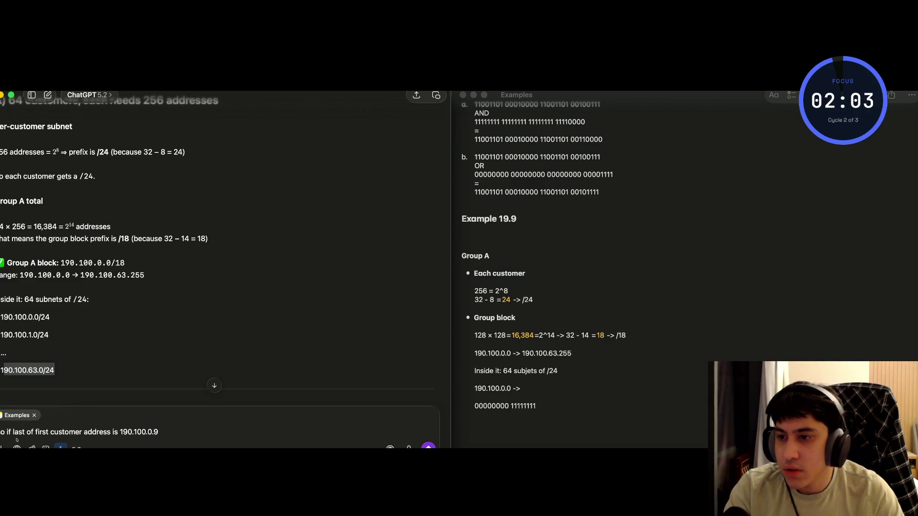
pyautogui.press('BackSpace')
pyautogui.write('0')
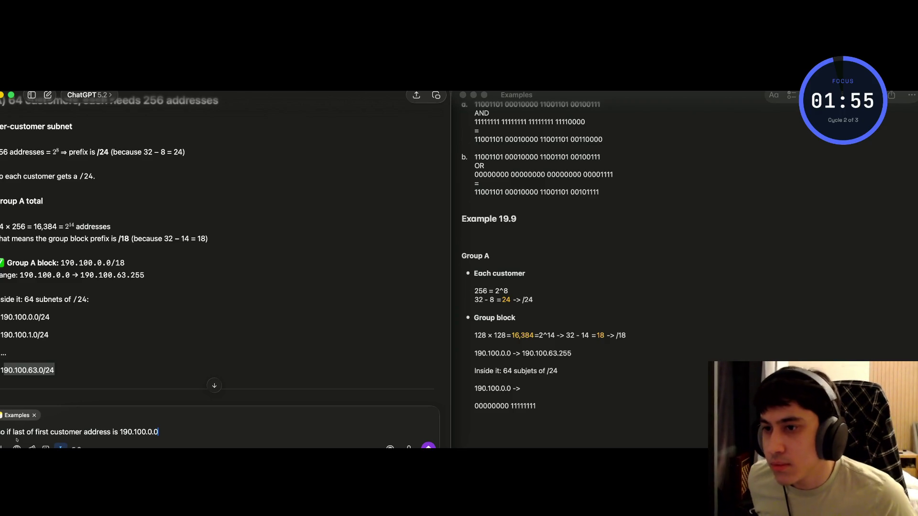
pyautogui.press('BackSpace')
pyautogui.press('BackSpace')
pyautogui.press('BackSpace')
pyautogui.write('6')
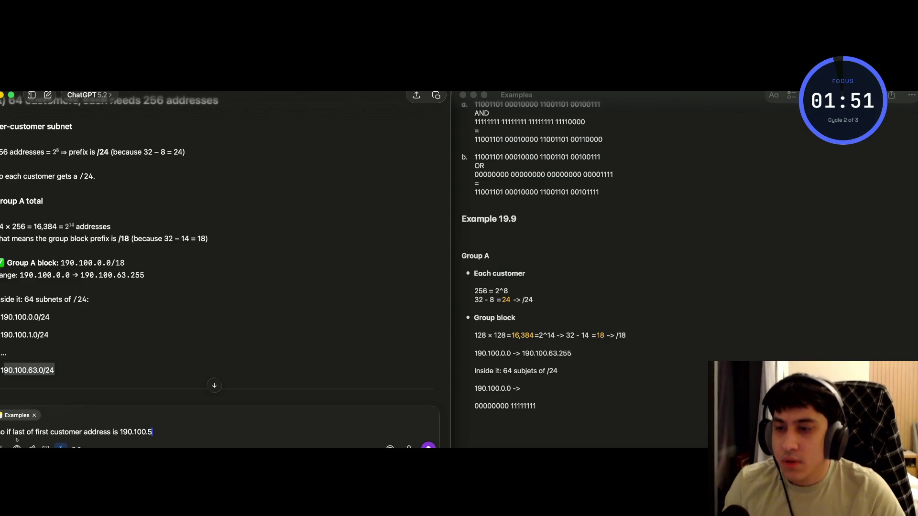
pyautogui.write('3')
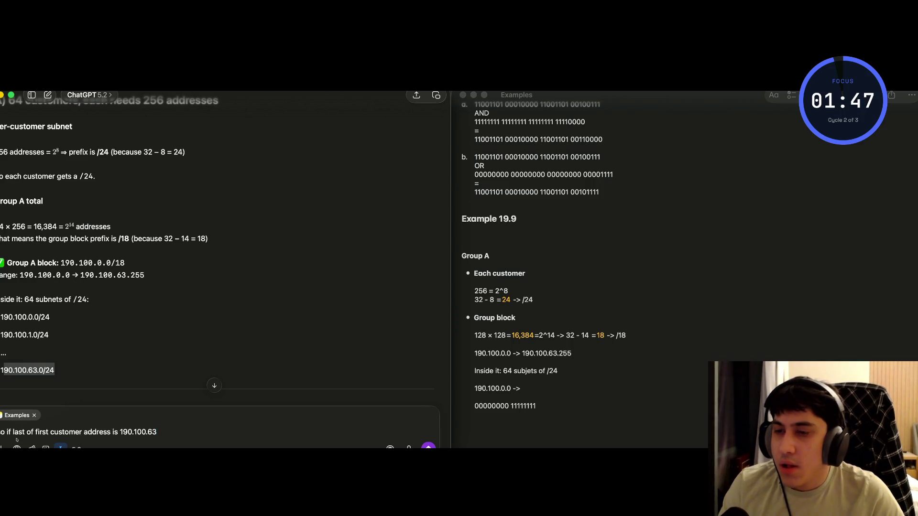
pyautogui.write('.0')
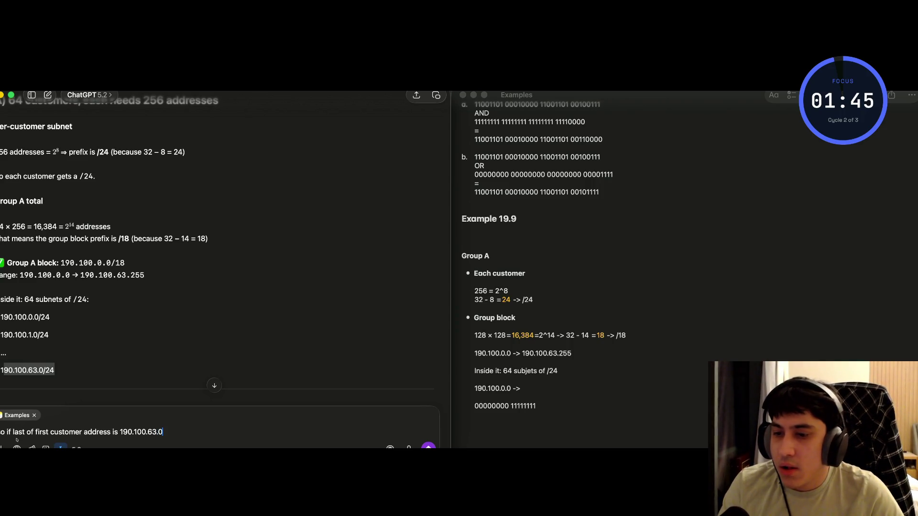
pyautogui.write(' it means that last of')
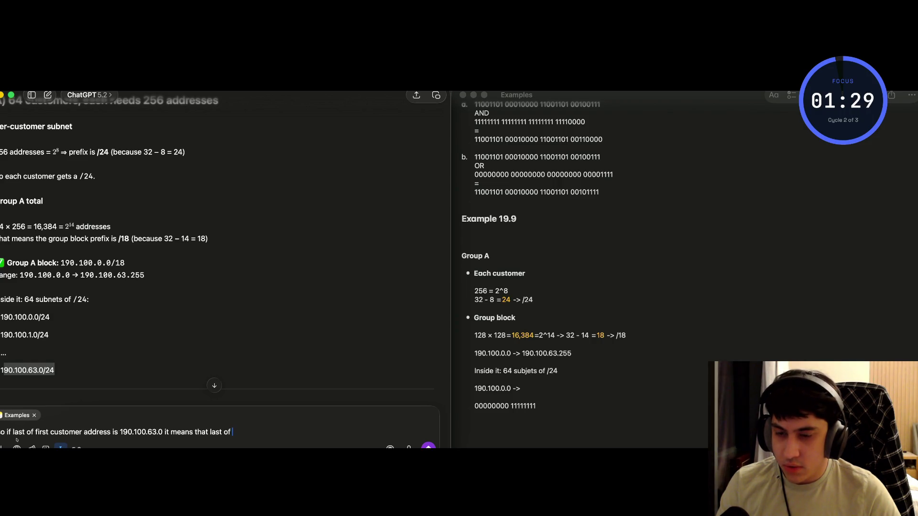
pyautogui.write('last customer address is 190')
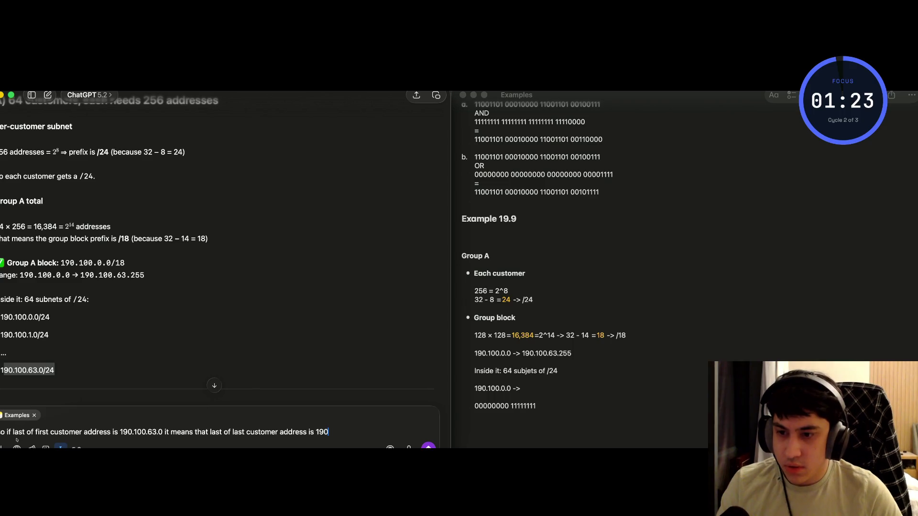
pyautogui.write('.10')
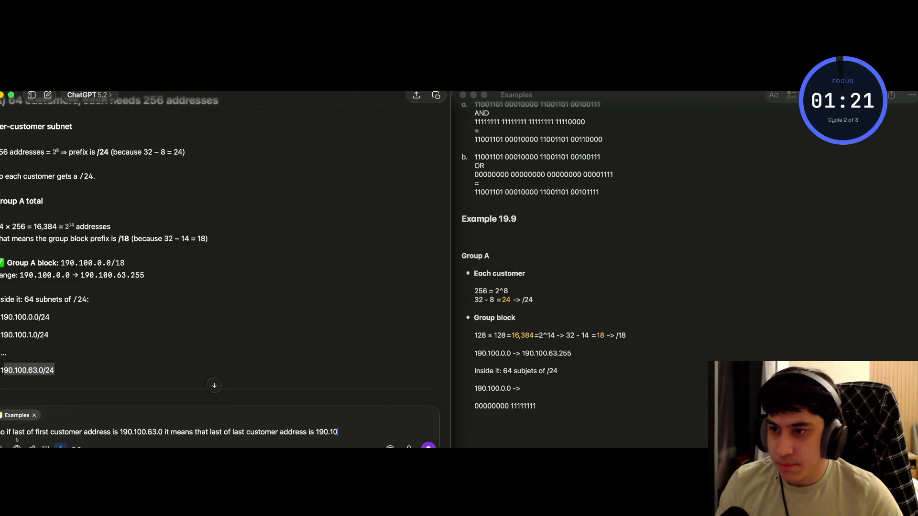
pyautogui.write('0')
pyautogui.write('.53')
pyautogui.write('3')
pyautogui.write('1')
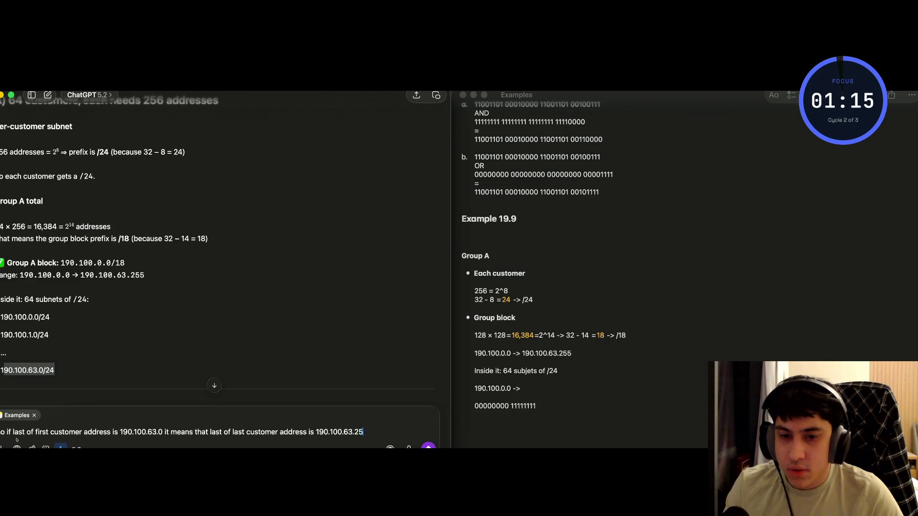
pyautogui.write('55 ')
pyautogui.write(' a')
pyautogui.write('p')
pyautogui.write('A?')
pyautogui.press('Return')
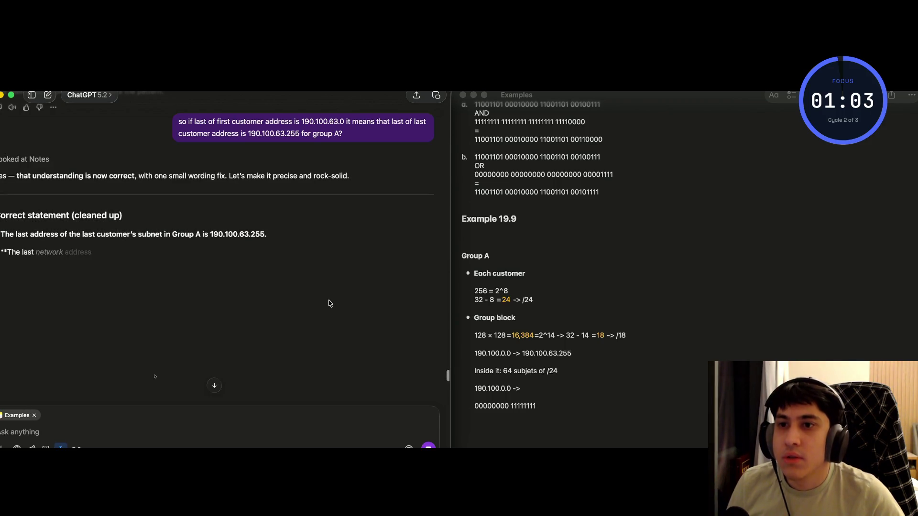
pyautogui.moveTo(166, 180)
pyautogui.mouseDown()
pyautogui.moveTo(356, 167)
pyautogui.moveTo(355, 181)
pyautogui.mouseUp()
pyautogui.click(280, 182)
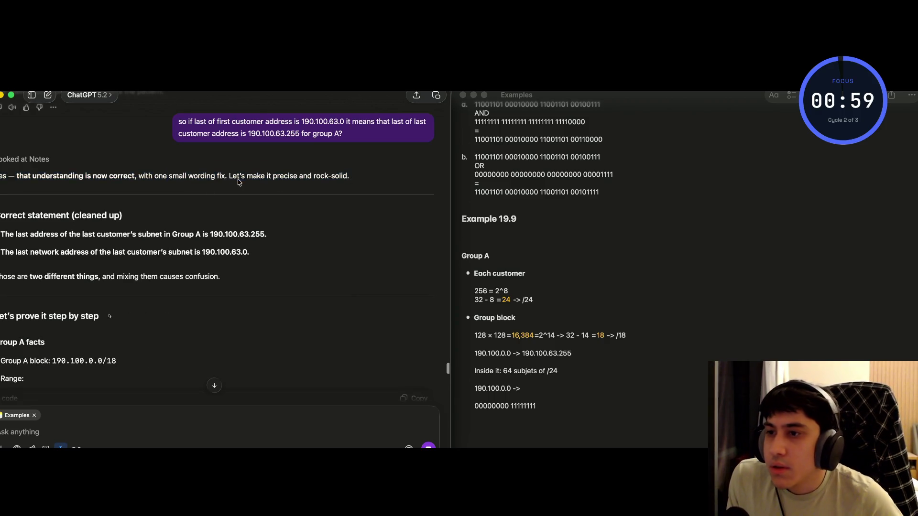
pyautogui.moveTo(1, 221); pyautogui.dragTo(126, 221)
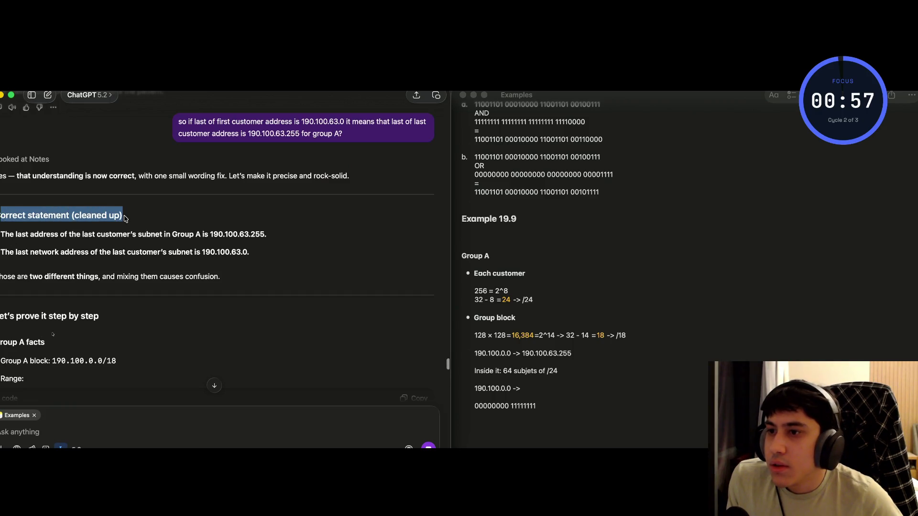
pyautogui.click(91, 221)
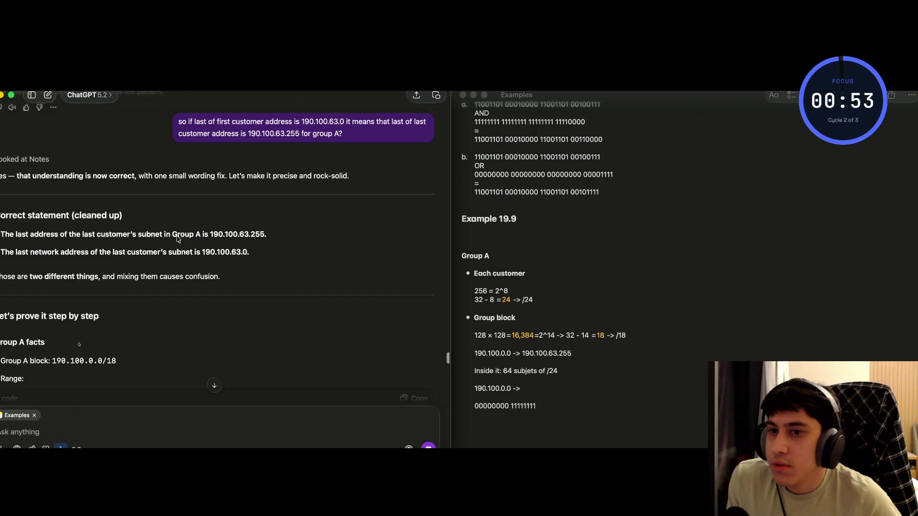
pyautogui.moveTo(210, 237); pyautogui.dragTo(289, 250)
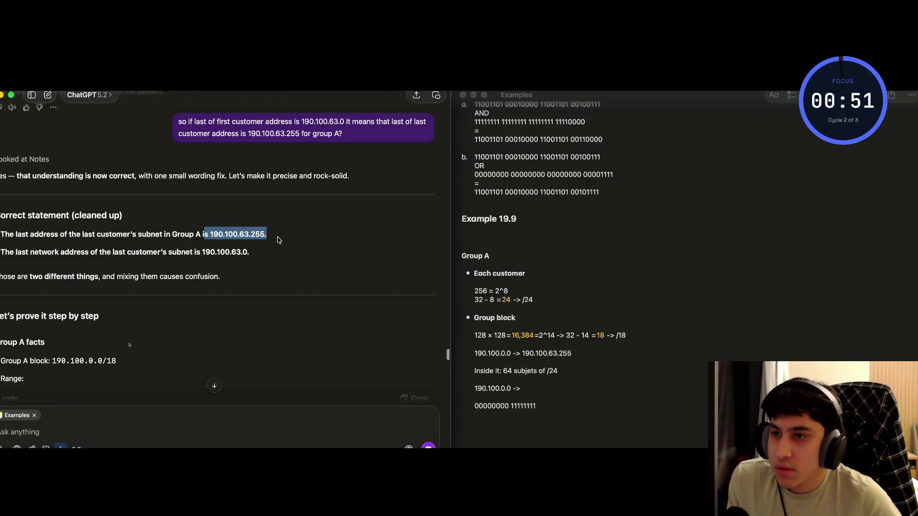
pyautogui.click(228, 228)
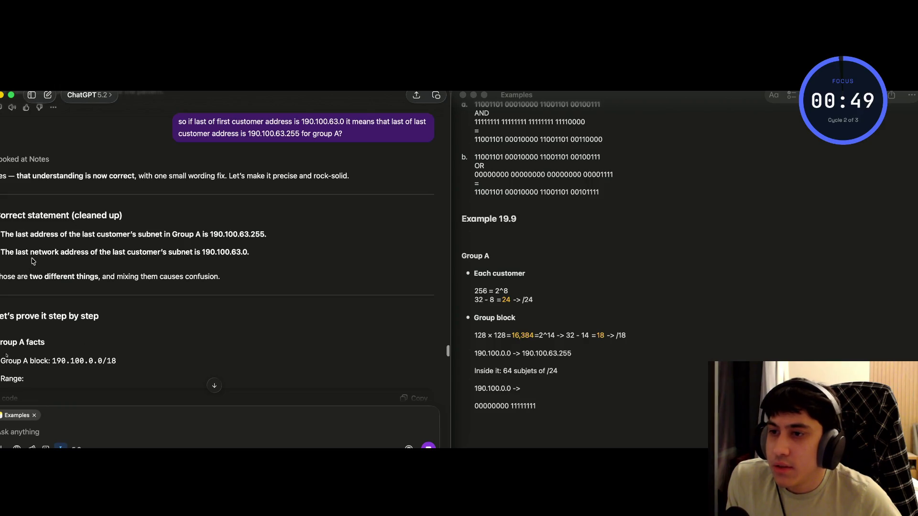
pyautogui.moveTo(31, 253); pyautogui.dragTo(166, 258)
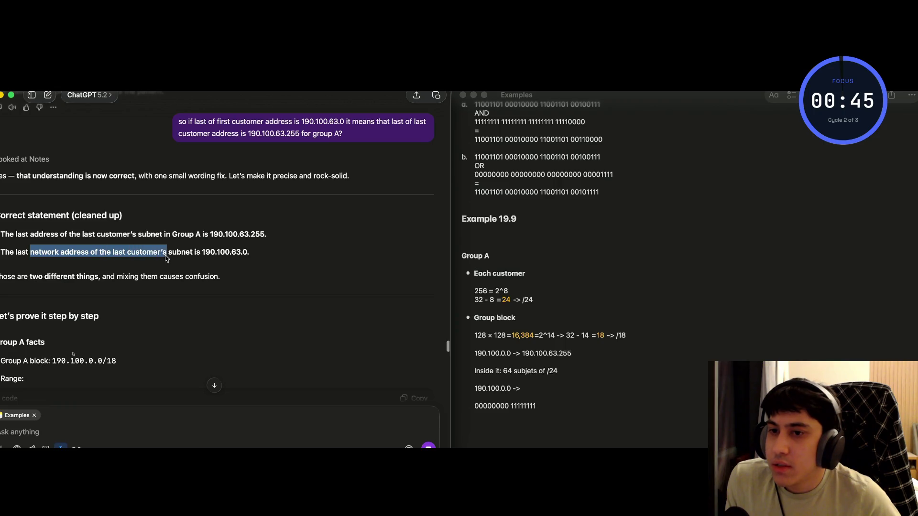
pyautogui.click(192, 255)
pyautogui.moveTo(261, 253); pyautogui.dragTo(37, 257)
pyautogui.click(58, 258)
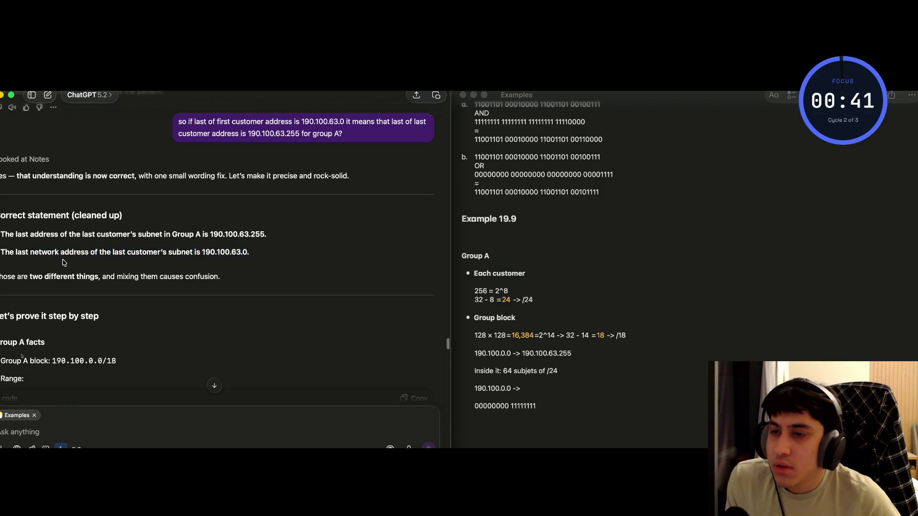
pyautogui.moveTo(253, 256)
pyautogui.mouseDown()
pyautogui.moveTo(13, 254)
pyautogui.moveTo(256, 250)
pyautogui.mouseUp()
pyautogui.click(4, 254)
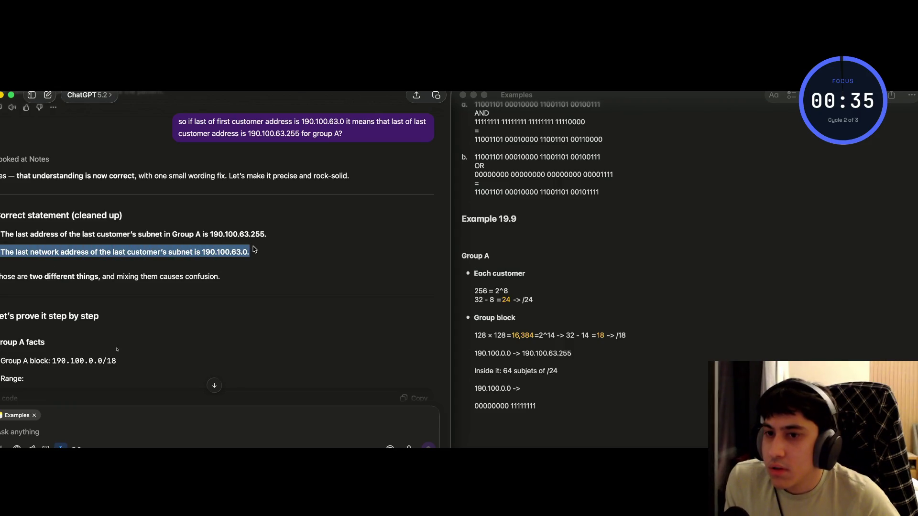
pyautogui.click(231, 256)
pyautogui.moveTo(27, 254)
pyautogui.mouseDown()
pyautogui.moveTo(84, 254)
pyautogui.moveTo(48, 253)
pyautogui.moveTo(93, 243)
pyautogui.mouseUp()
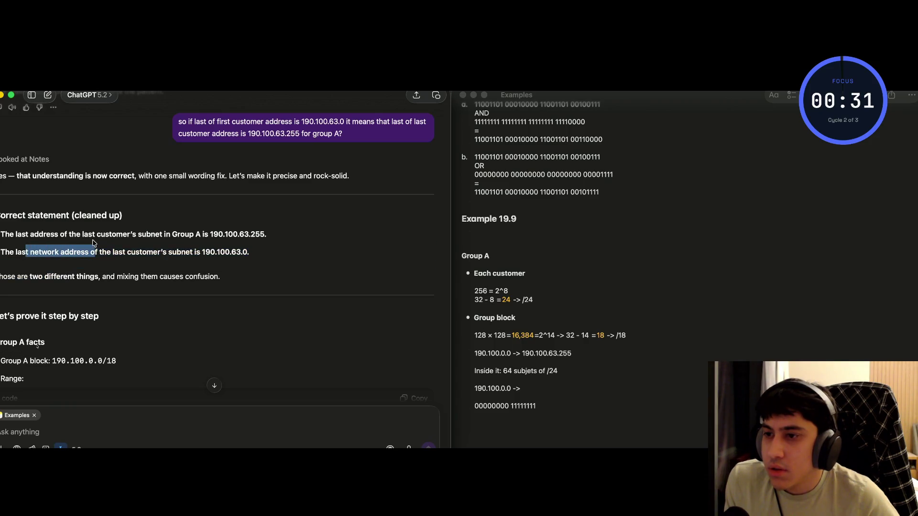
pyautogui.click(85, 261)
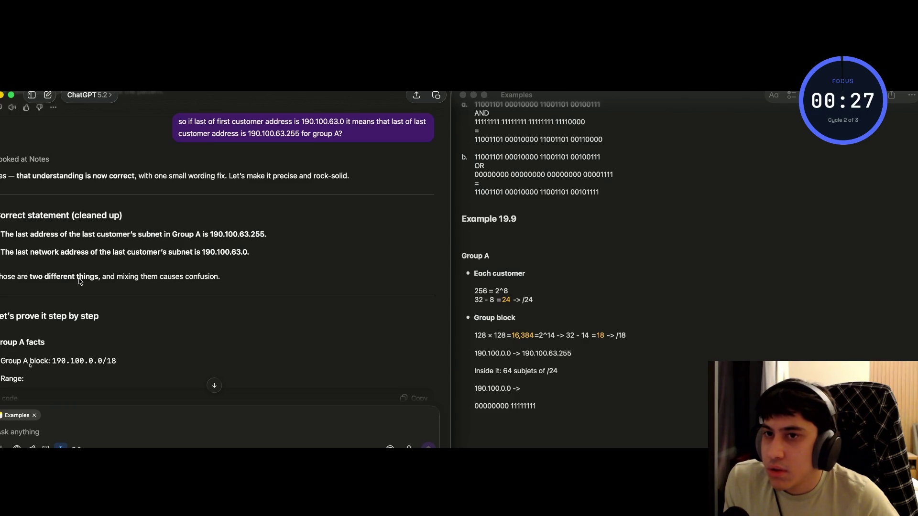
pyautogui.scroll(-3, 80, 282)
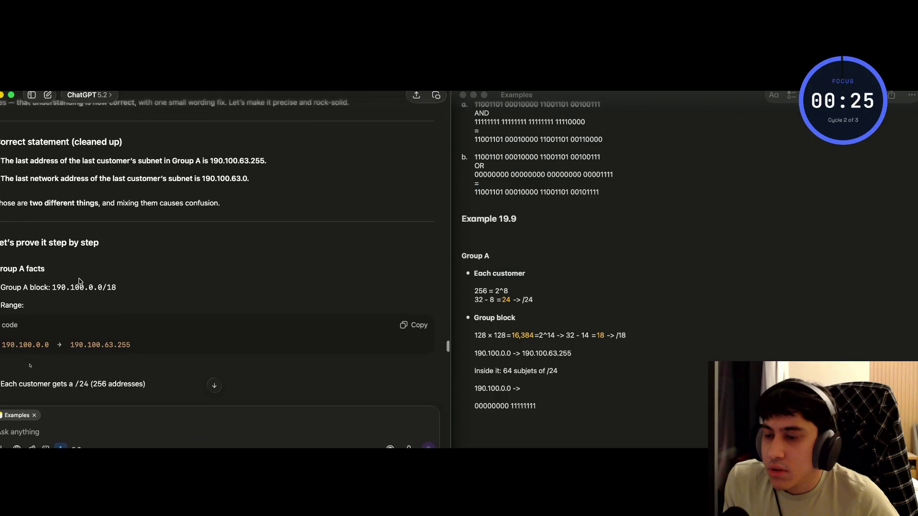
pyautogui.scroll(-4, 79, 282)
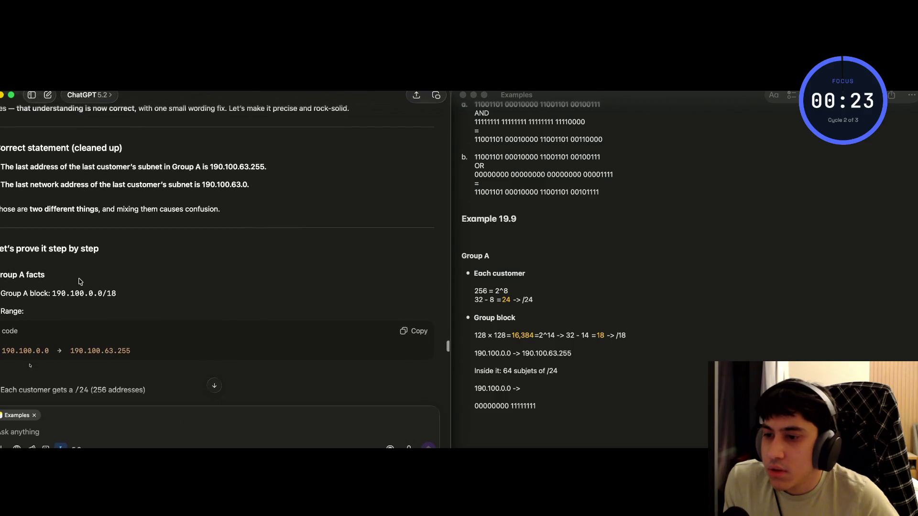
pyautogui.scroll(-3, 80, 282)
pyautogui.scroll(3, 80, 282)
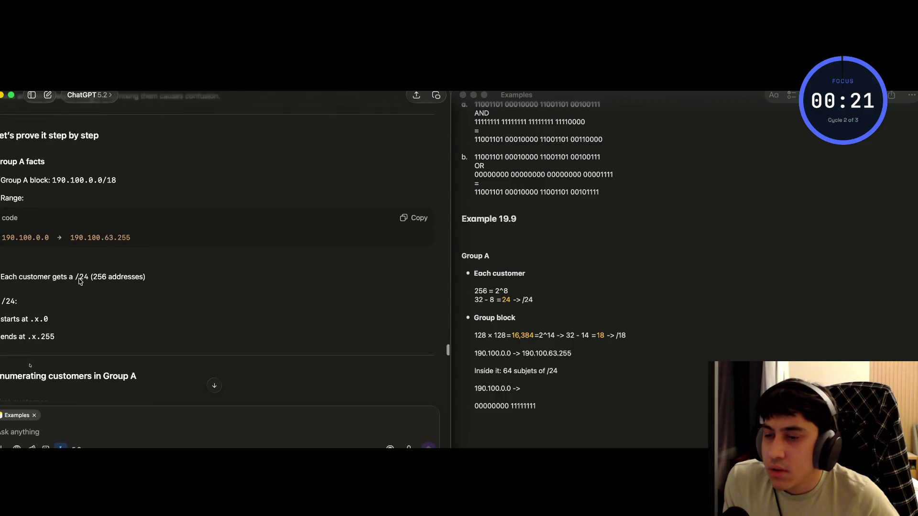
pyautogui.scroll(-2, 80, 282)
pyautogui.scroll(-15, 79, 282)
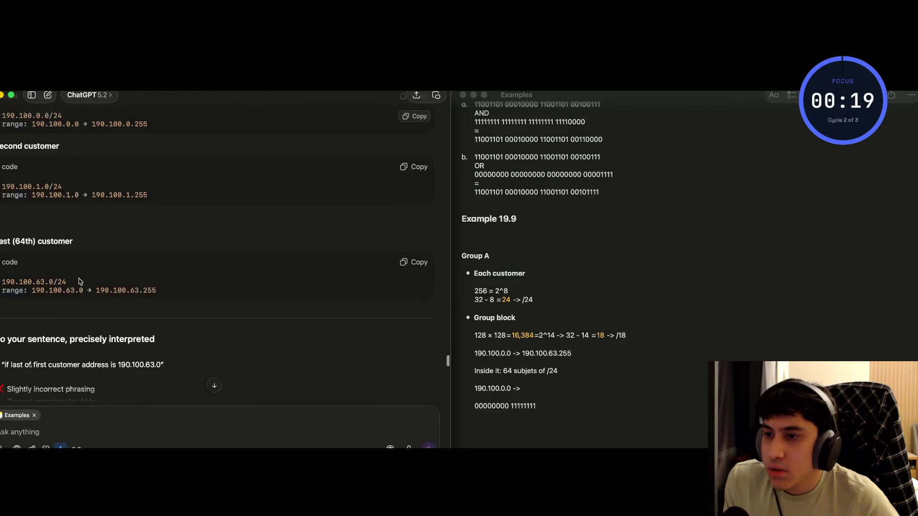
pyautogui.scroll(-3, 79, 282)
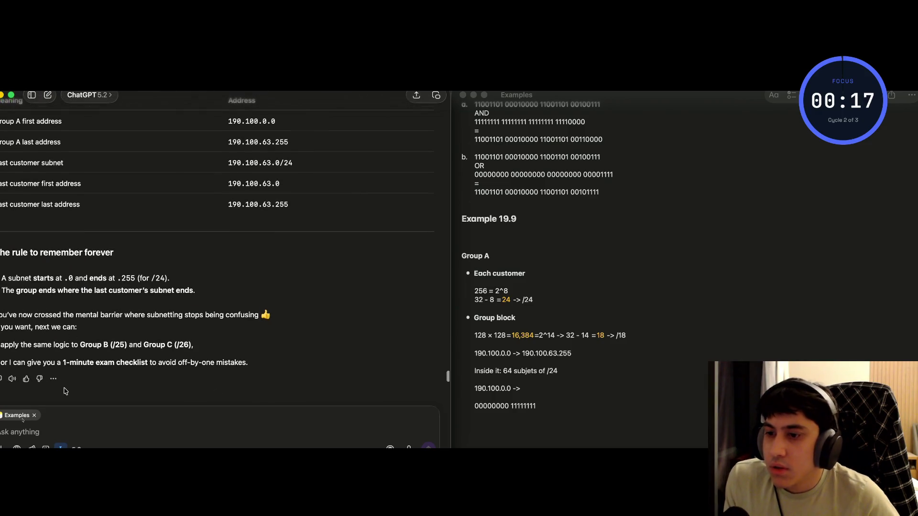
pyautogui.write('u')
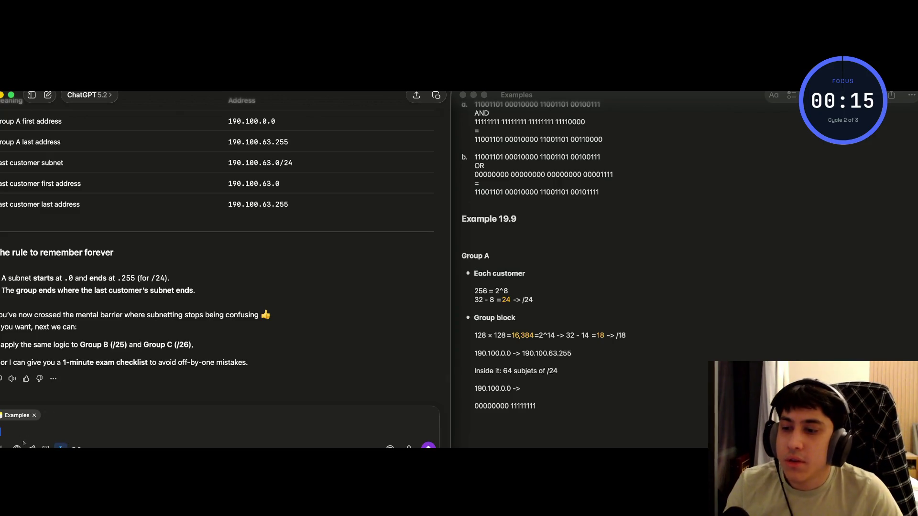
# Draft, unsent, a question about 64 customers with 256 addresses each, ending 'it means that la'.
pyautogui.press('BackSpace')
pyautogui.write('ok,')
pyautogui.write(' so if we ')
pyautogui.write('have')
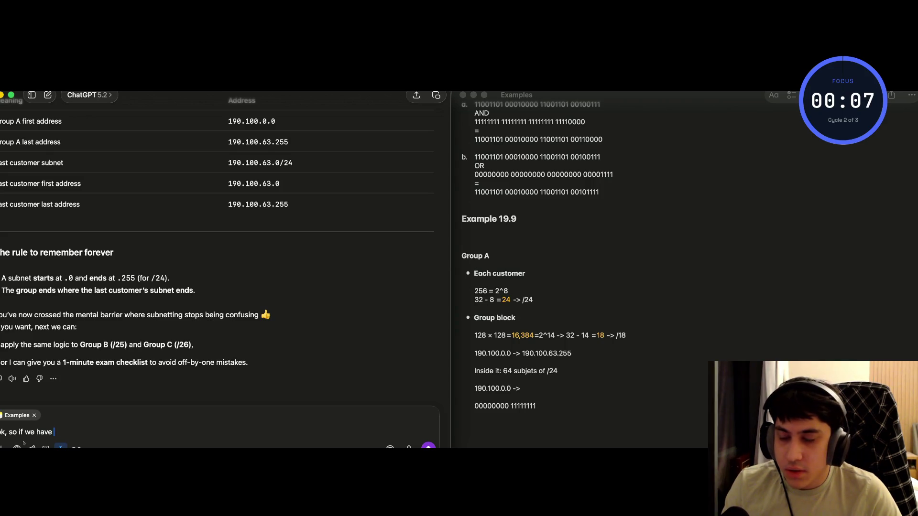
pyautogui.write(' number')
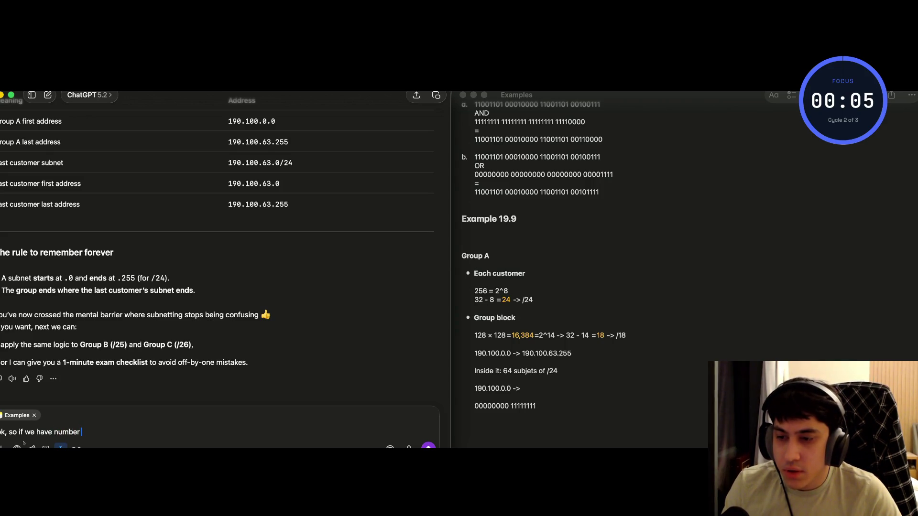
pyautogui.write(' or customer')
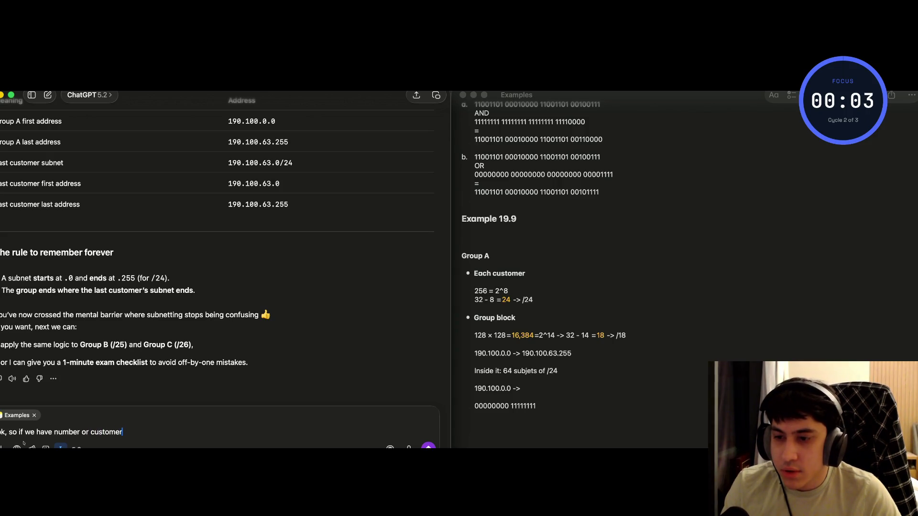
pyautogui.write('s higher than')
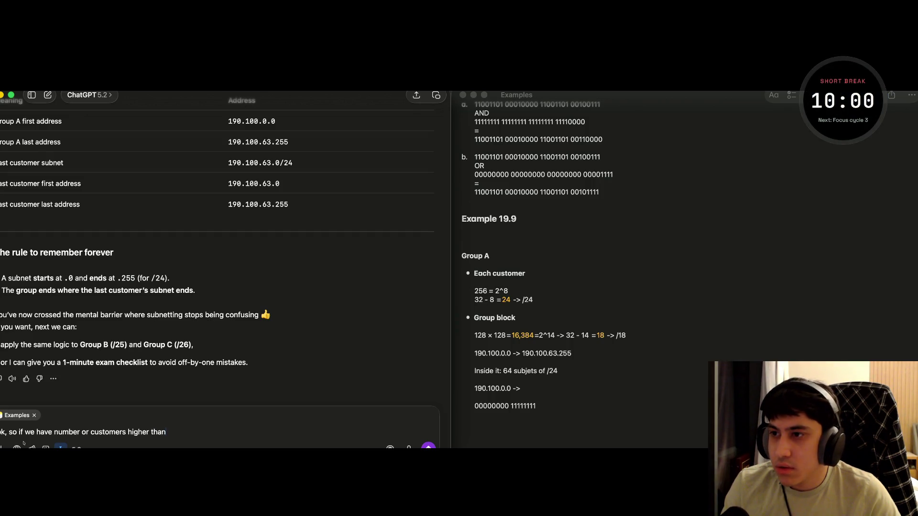
pyautogui.press('BackSpace')
pyautogui.press('BackSpace')
pyautogui.press('BackSpace')
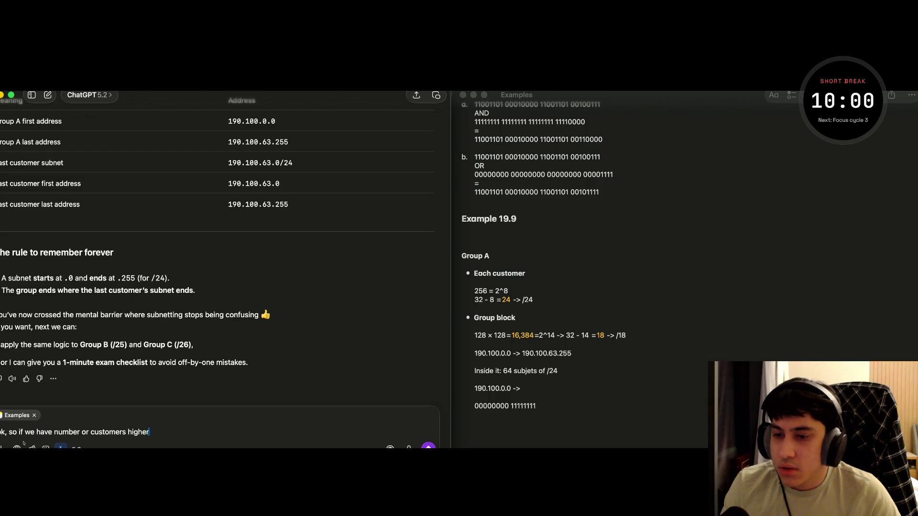
pyautogui.press('BackSpace')
pyautogui.press('BackSpace')
pyautogui.press('BackSpace')
pyautogui.write('for example ')
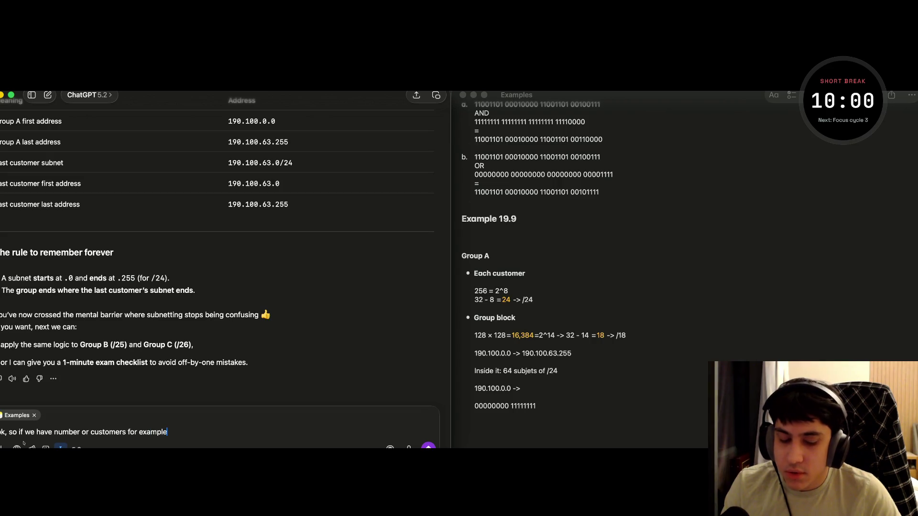
pyautogui.write('64 s')
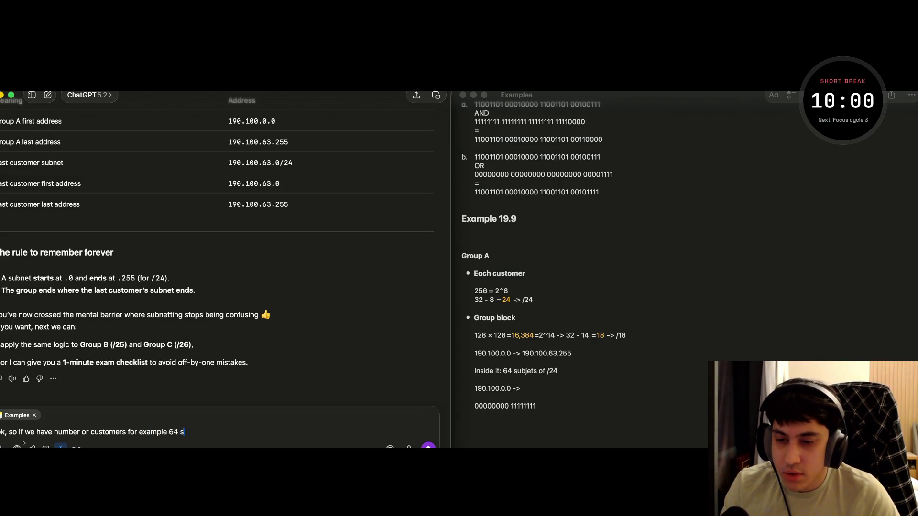
pyautogui.press('BackSpace')
pyautogui.write('customers and ')
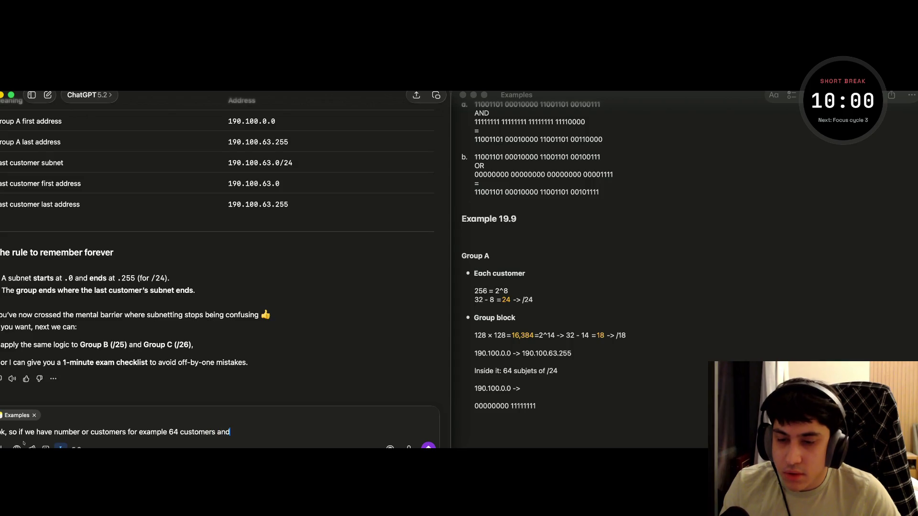
pyautogui.write('255')
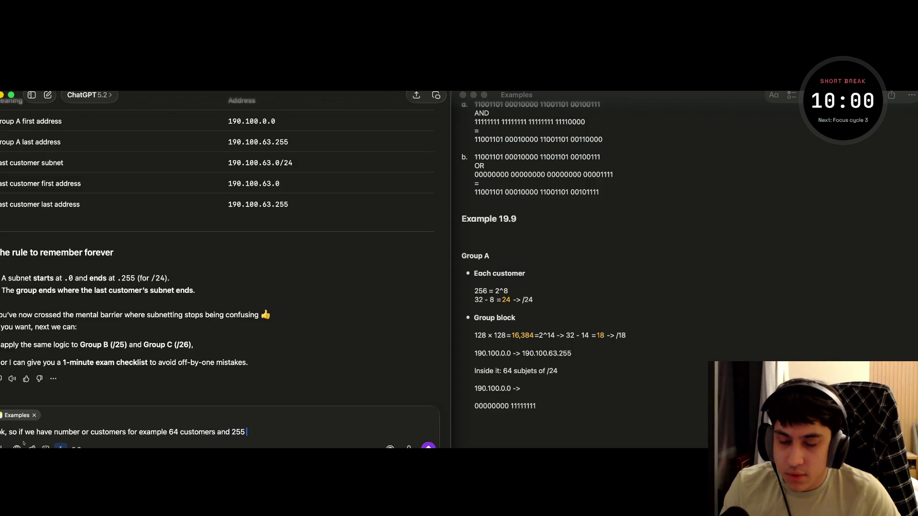
pyautogui.press('BackSpace')
pyautogui.write('6')
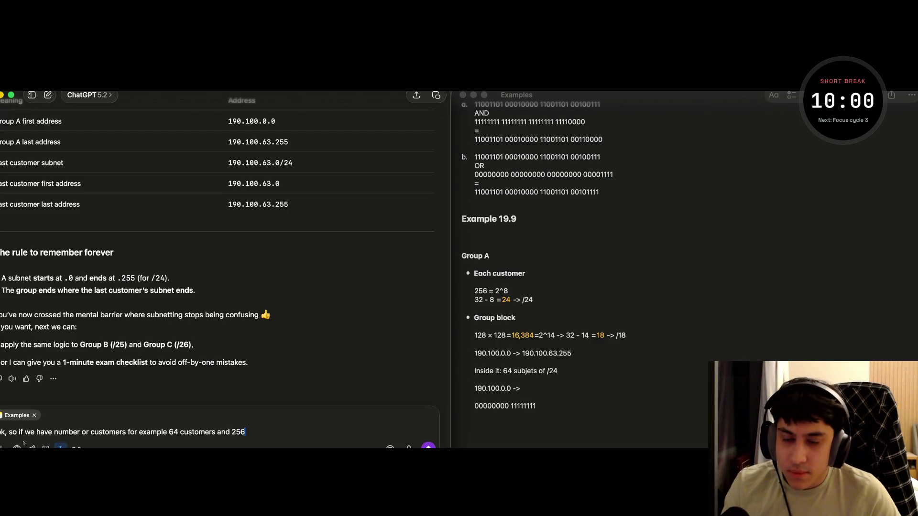
pyautogui.press('BackSpace')
pyautogui.write('6 addresses for e')
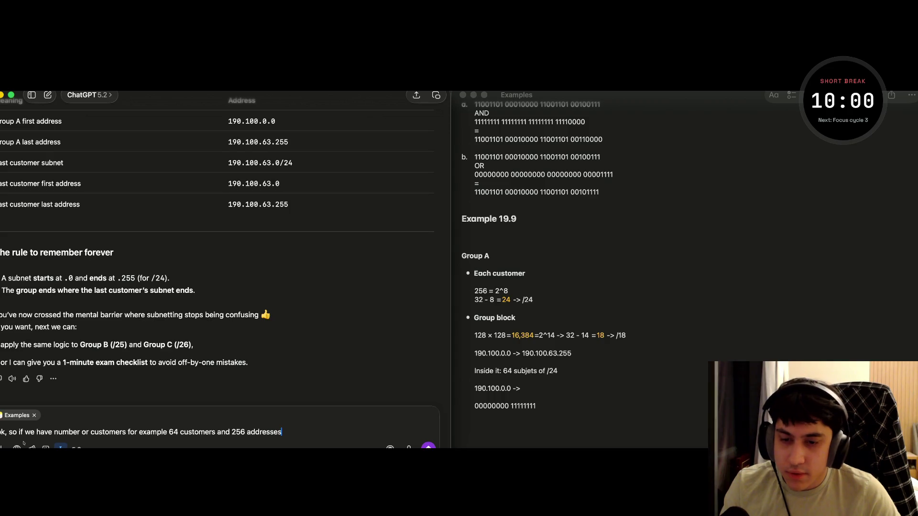
pyautogui.write('ac')
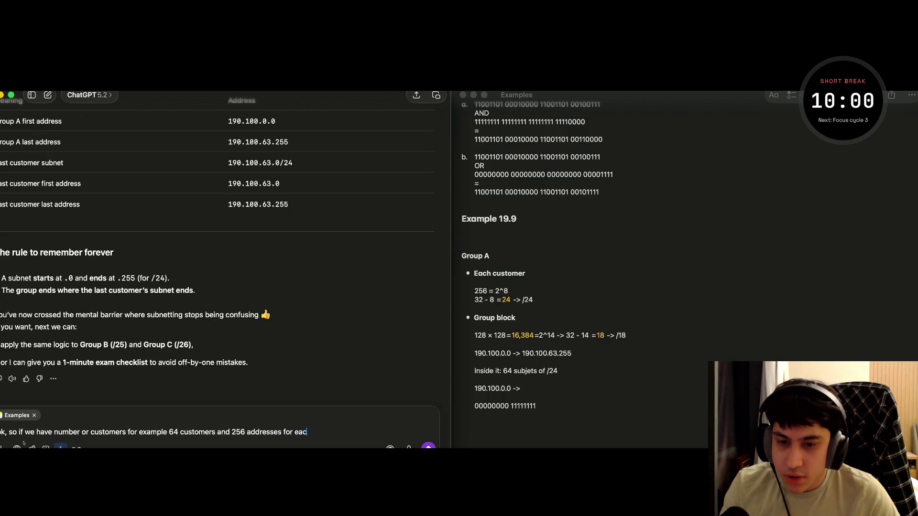
pyautogui.write('h it means that')
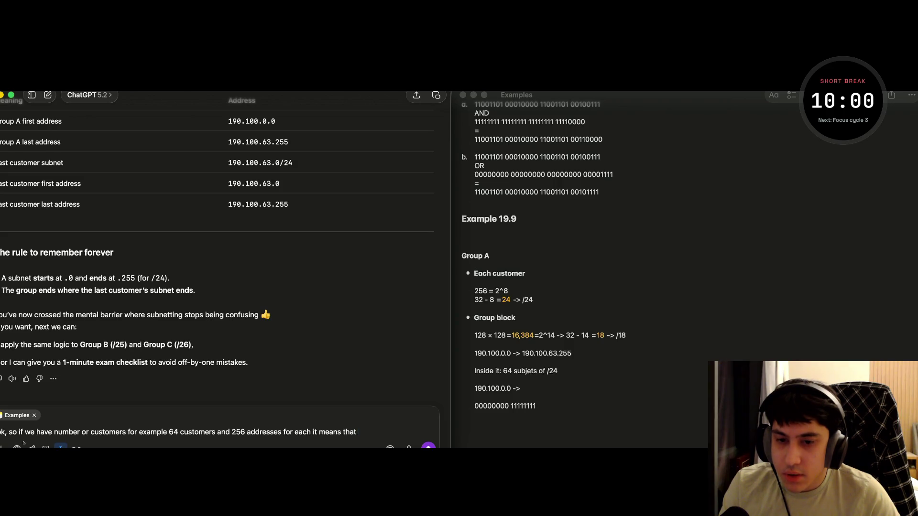
pyautogui.write('last')
pyautogui.write(' custome')
pyautogui.press('BackSpace')
pyautogui.press('BackSpace')
pyautogui.press('BackSpace')
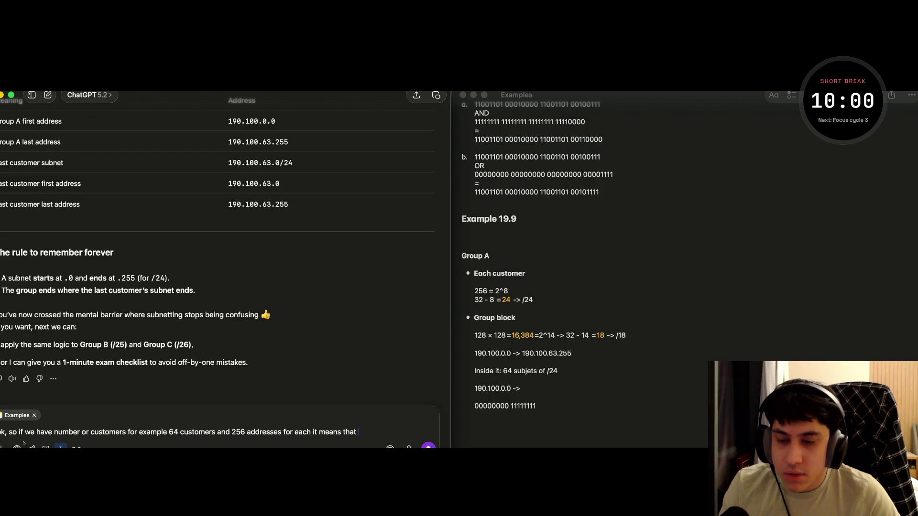
pyautogui.write('las')
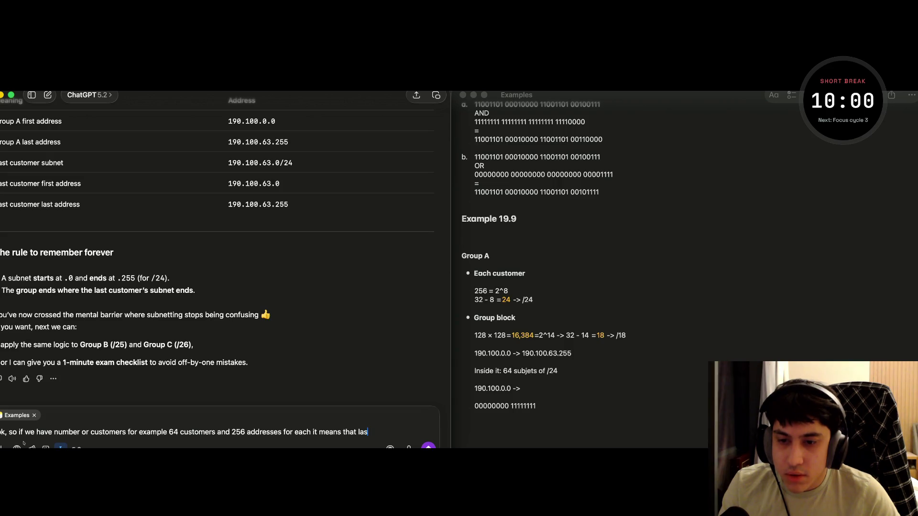
pyautogui.press('BackSpace')
pyautogui.press('BackSpace')
pyautogui.press('BackSpace')
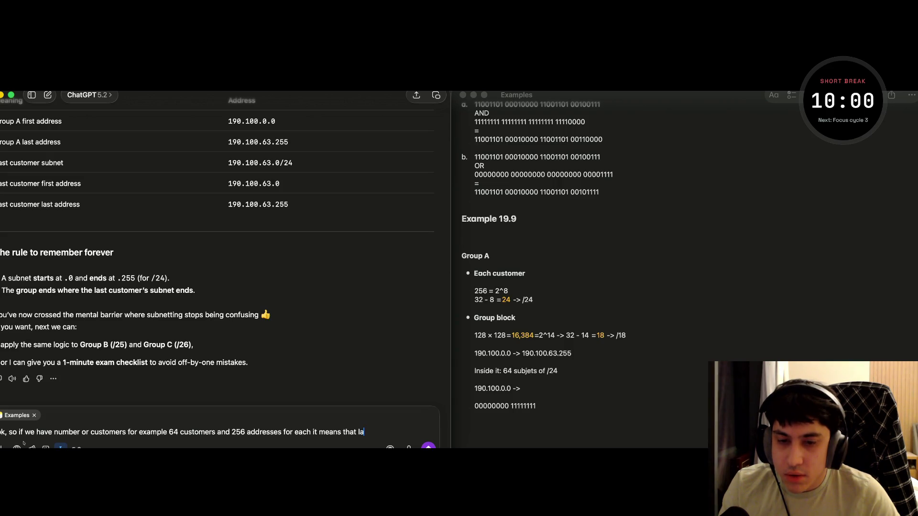